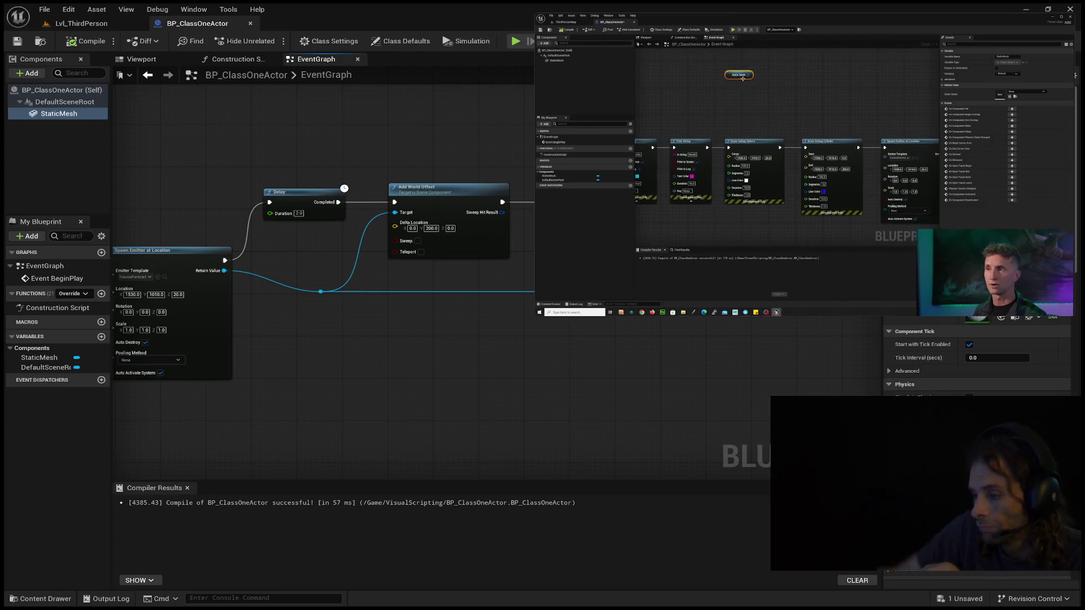
# Add a Static Mesh component reference node to the graph, move it right, then delete it.
pyautogui.click(73, 113)
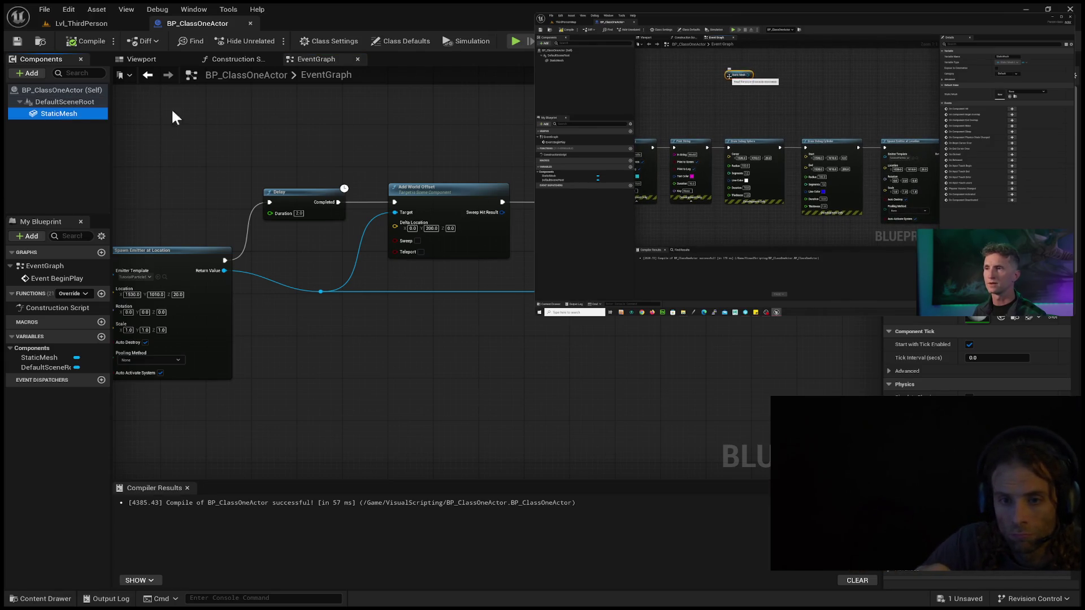
pyautogui.moveTo(142, 117); pyautogui.dragTo(300, 115)
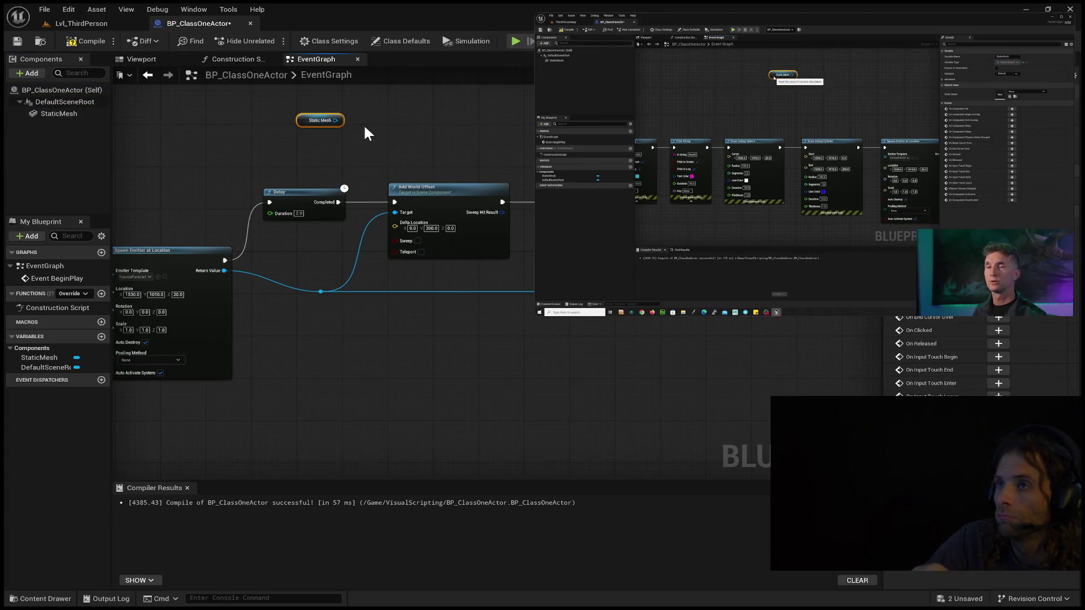
pyautogui.moveTo(309, 123); pyautogui.dragTo(442, 128)
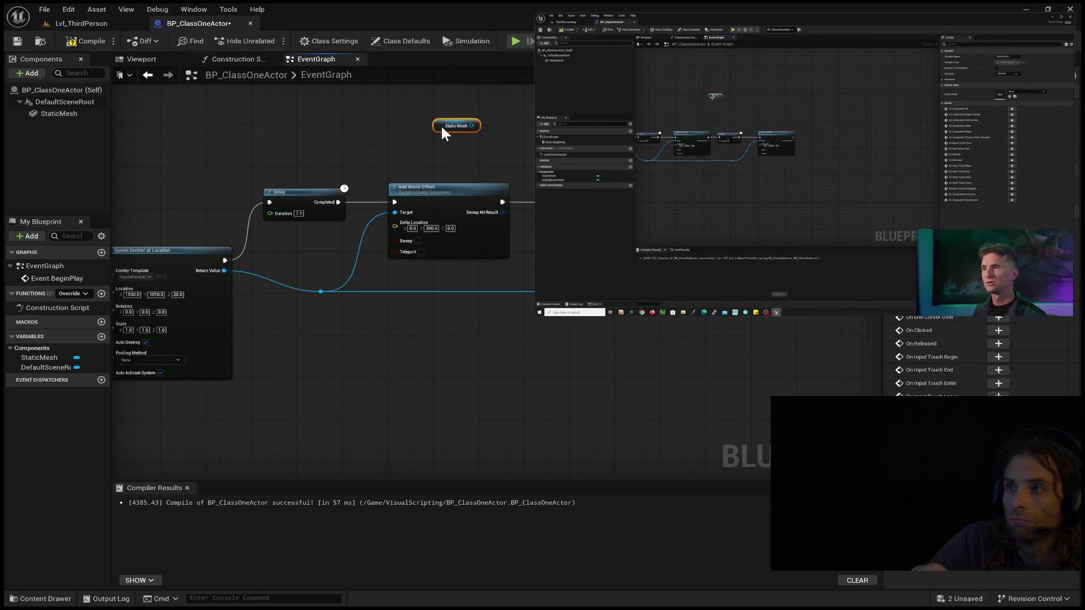
pyautogui.press('Delete')
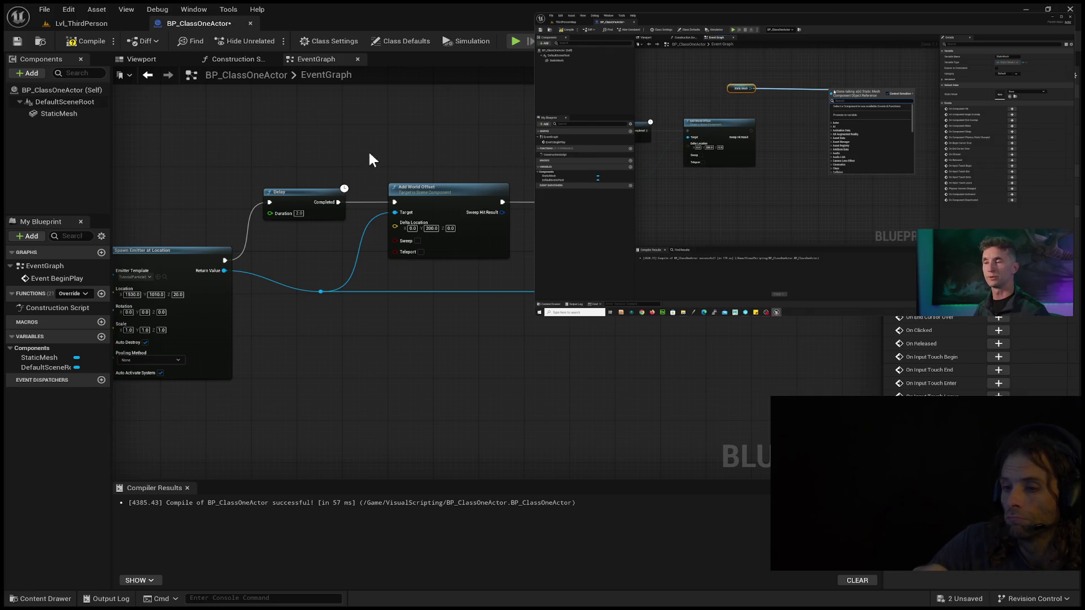
# Pause the YouTube tutorial at 48:57.
pyautogui.moveTo(832, 164)
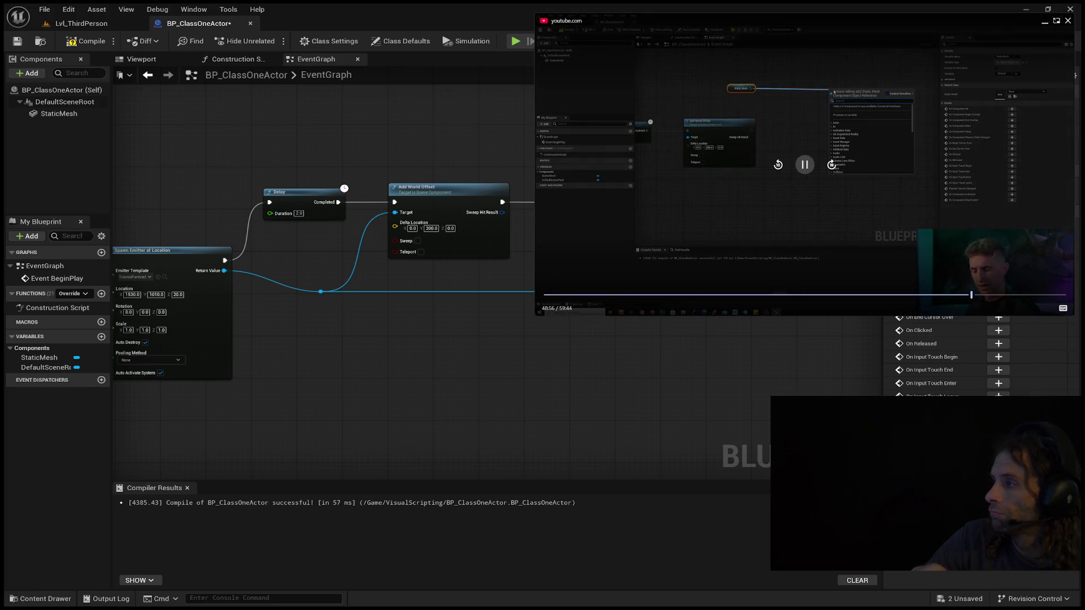
pyautogui.click(805, 165)
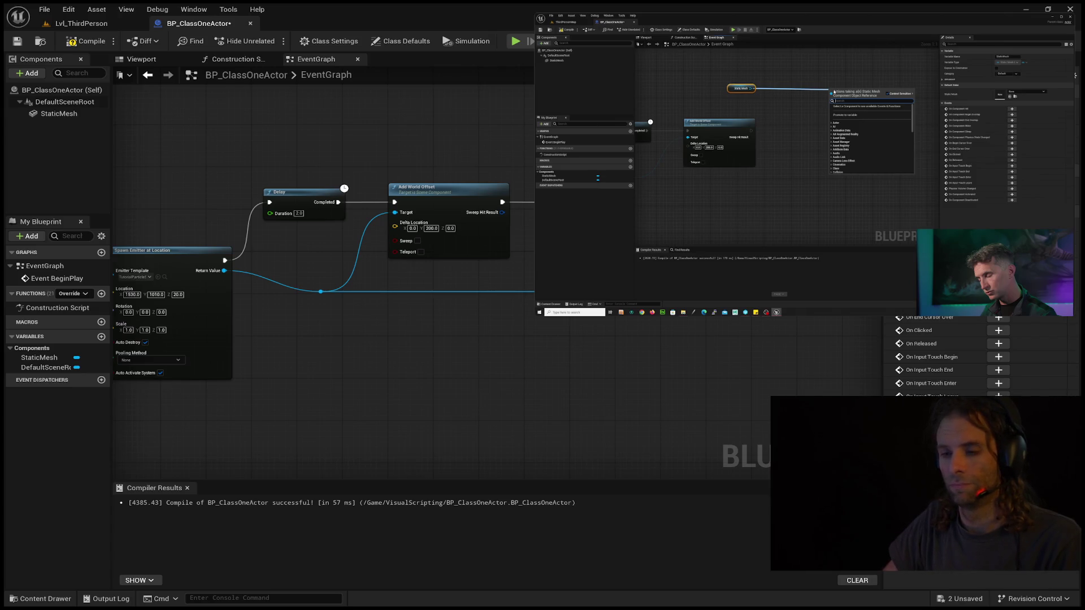
pyautogui.click(726, 149)
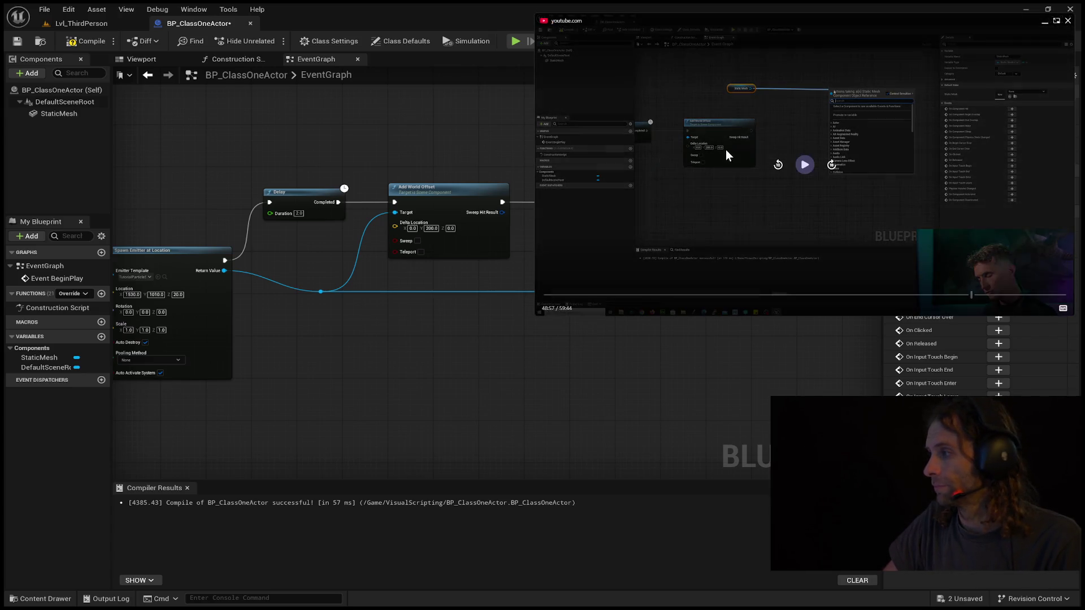
# Skip the tutorial back to 48:27 and let that part replay.
pyautogui.click(775, 166)
pyautogui.click(775, 166)
pyautogui.click(776, 167)
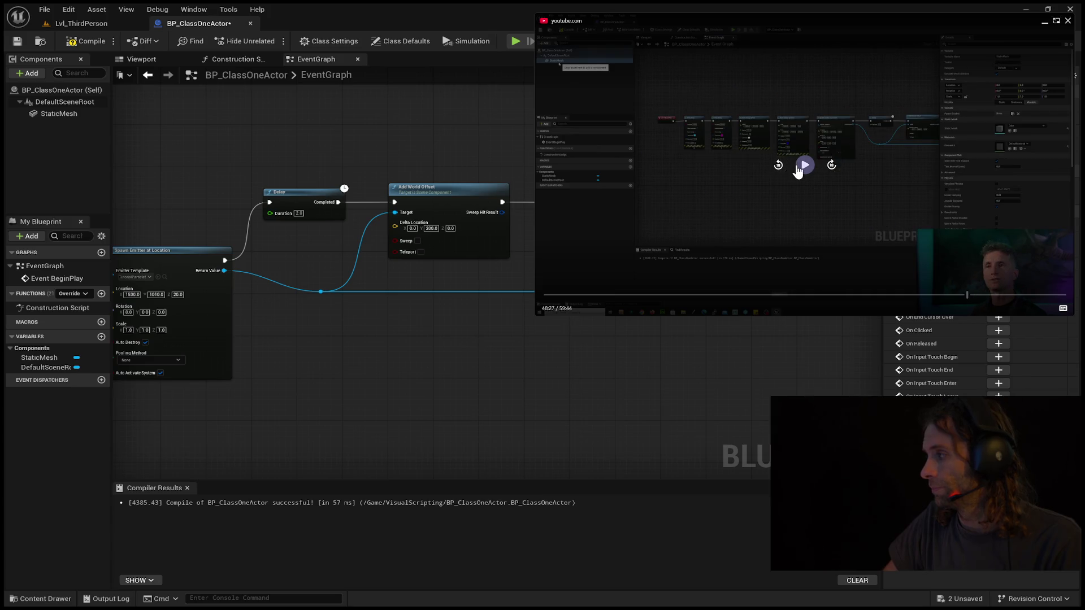
pyautogui.click(803, 166)
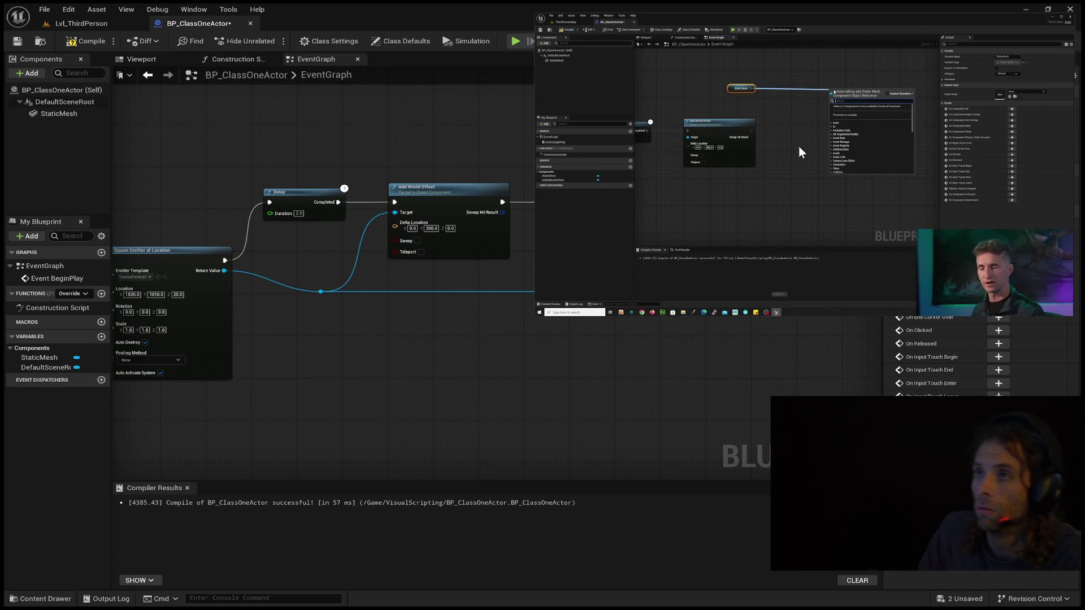
# Pause the tutorial at 48:57 on the Static Mesh reference's action list.
pyautogui.moveTo(858, 303)
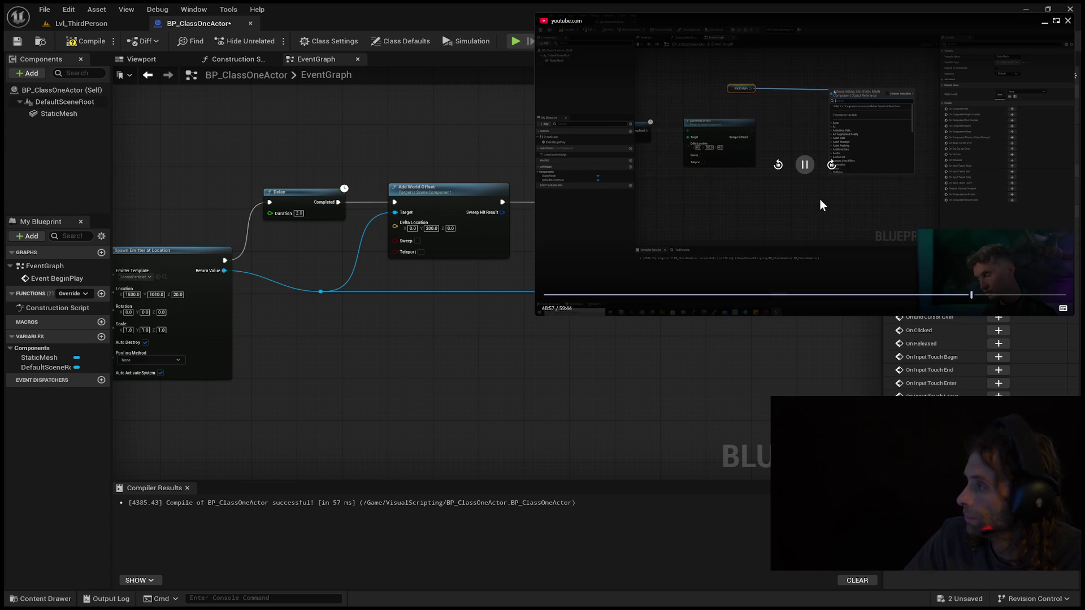
pyautogui.click(807, 169)
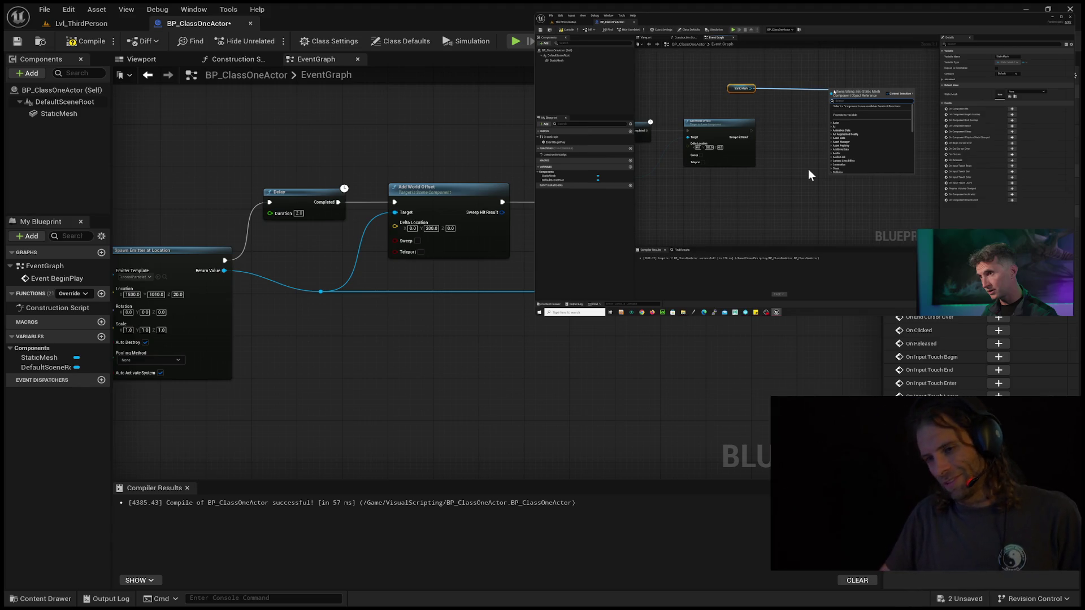
# Pause the tutorial at 48:58 on its emitter, Delay and Add World Offset graph.
pyautogui.click(829, 98)
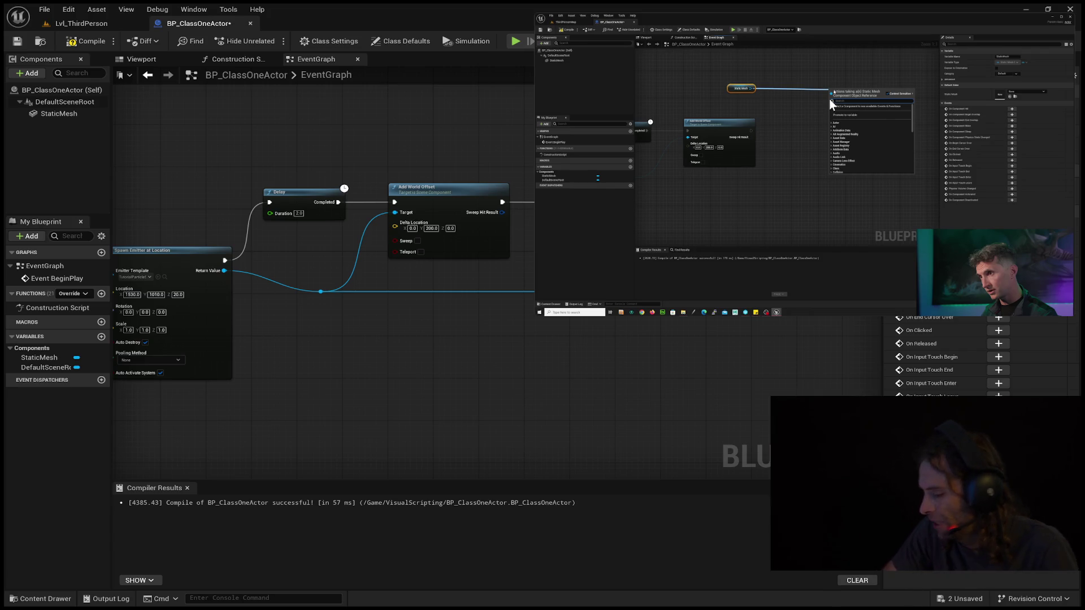
pyautogui.click(778, 201)
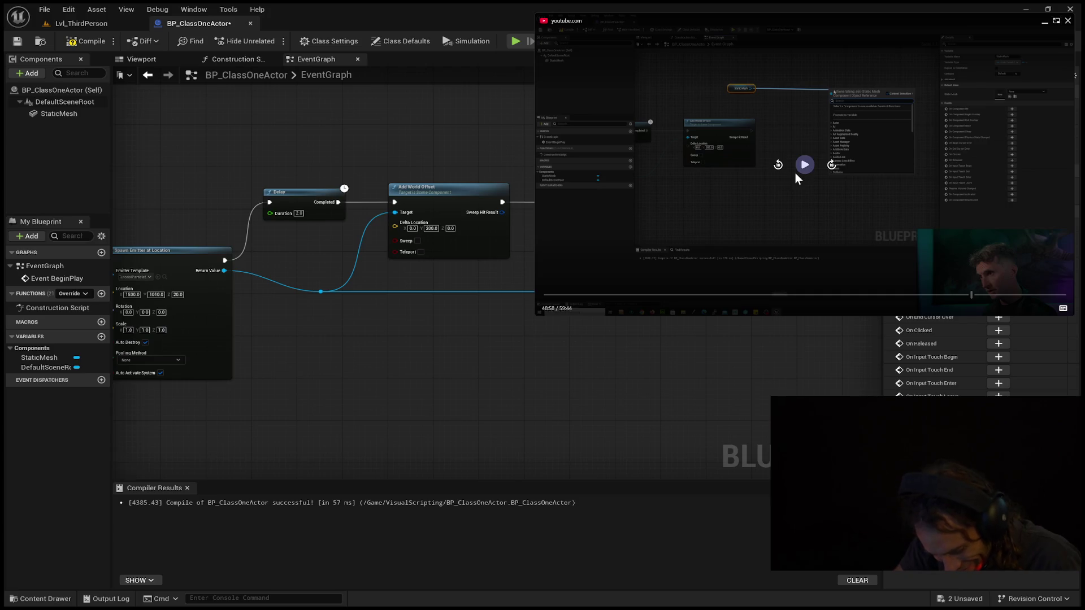
# Resume the tutorial until it shows a second Add World Offset node chained after the first.
pyautogui.click(795, 173)
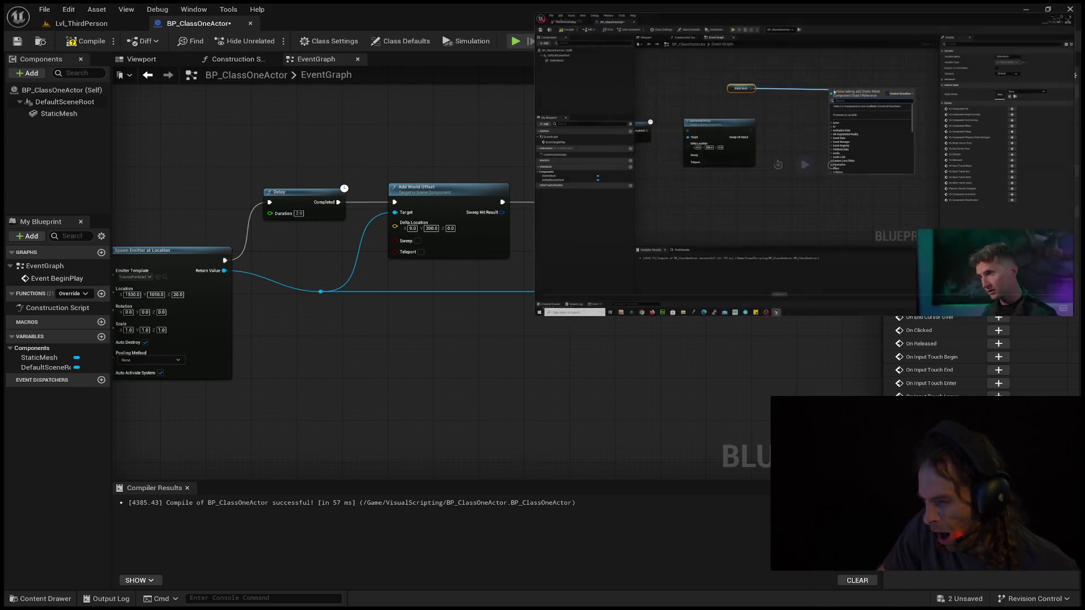
pyautogui.moveTo(670, 273)
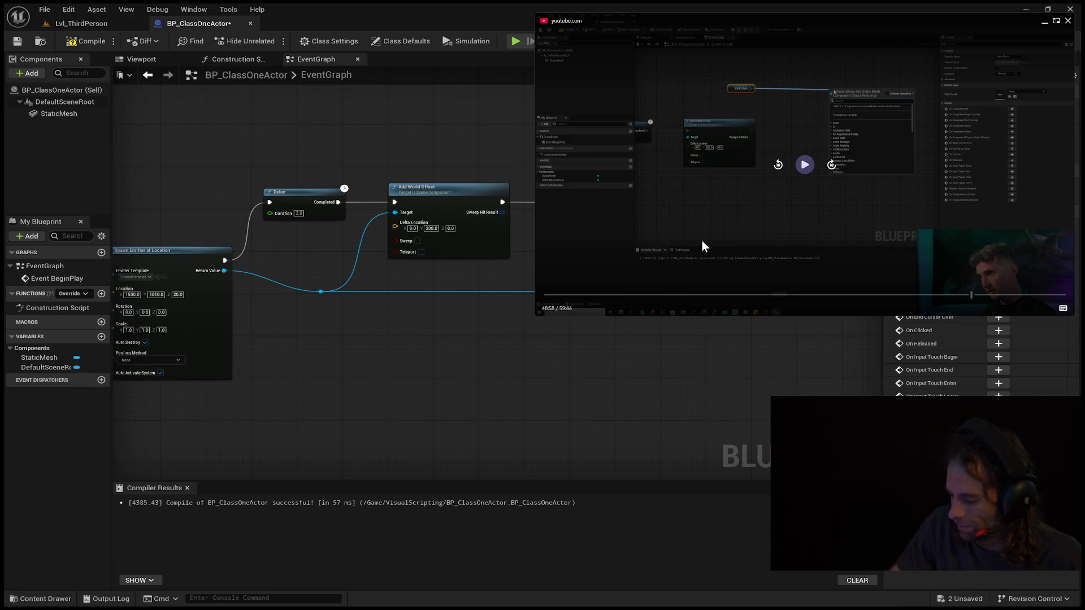
pyautogui.click(799, 169)
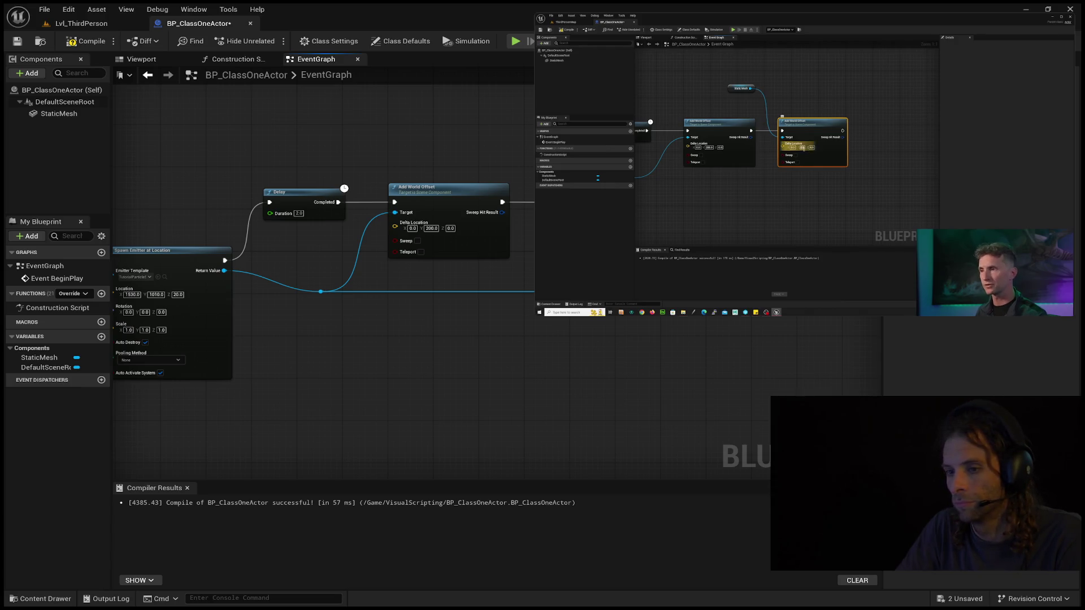
pyautogui.scroll(3, 978, 356)
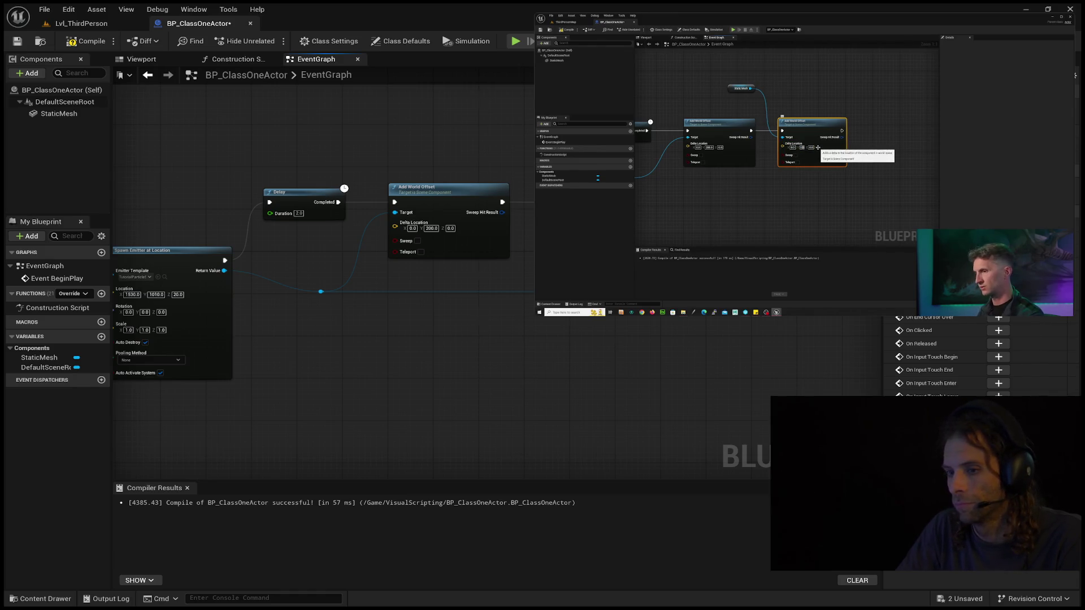
pyautogui.moveTo(858, 141)
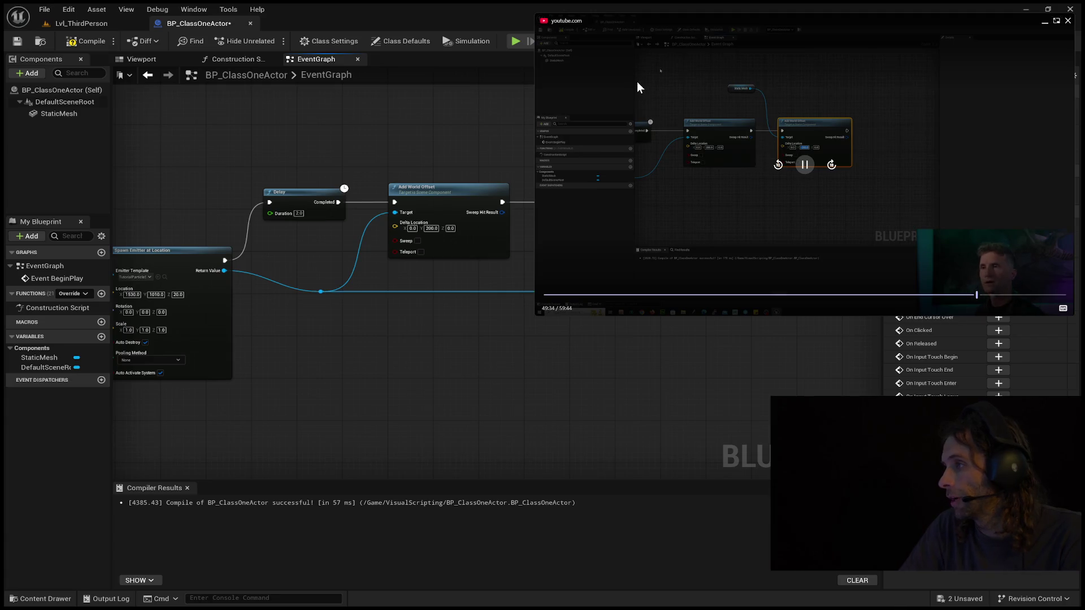
pyautogui.click(777, 166)
pyautogui.click(777, 166)
pyautogui.click(777, 165)
pyautogui.click(777, 166)
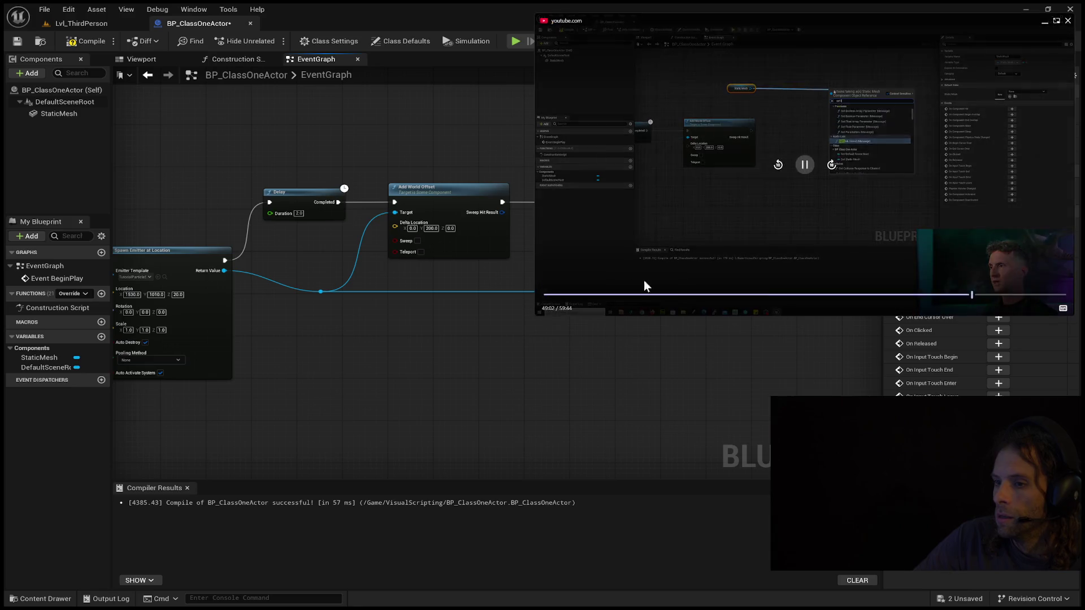
pyautogui.moveTo(774, 221)
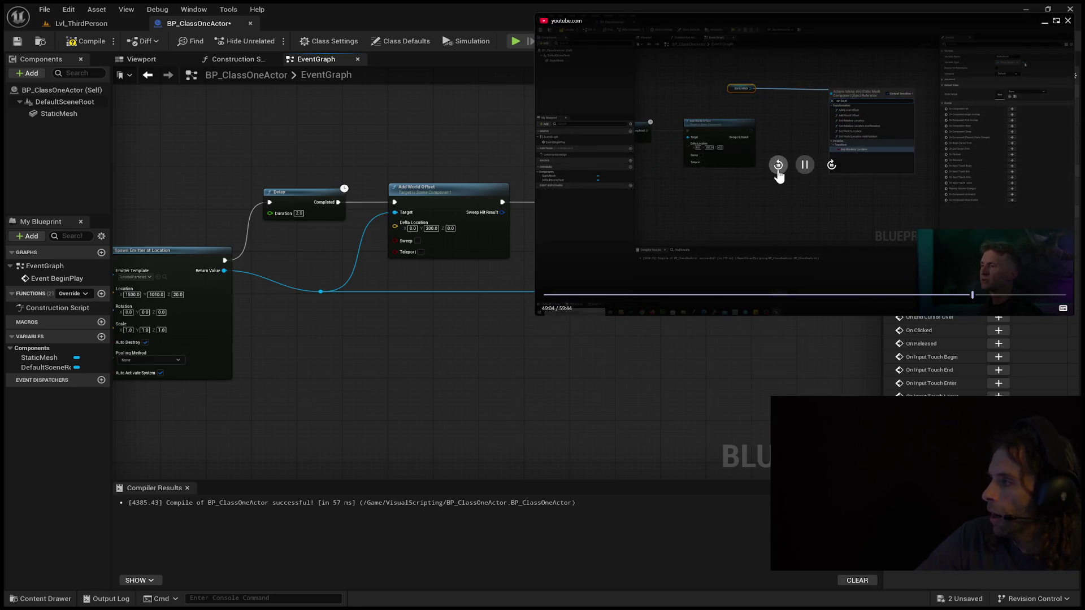
pyautogui.click(779, 169)
pyautogui.click(778, 169)
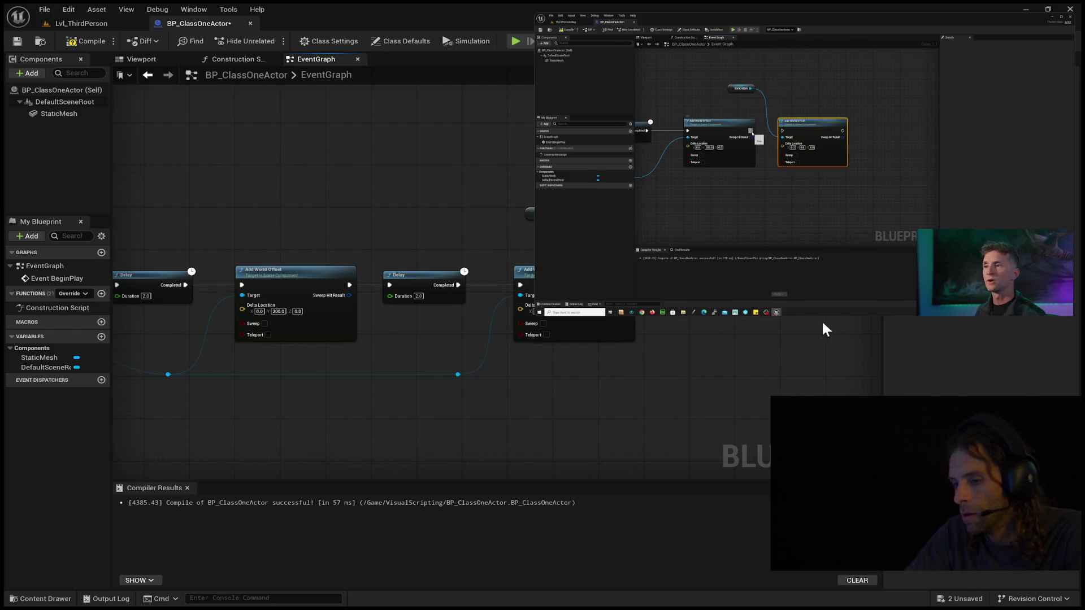
pyautogui.moveTo(823, 311)
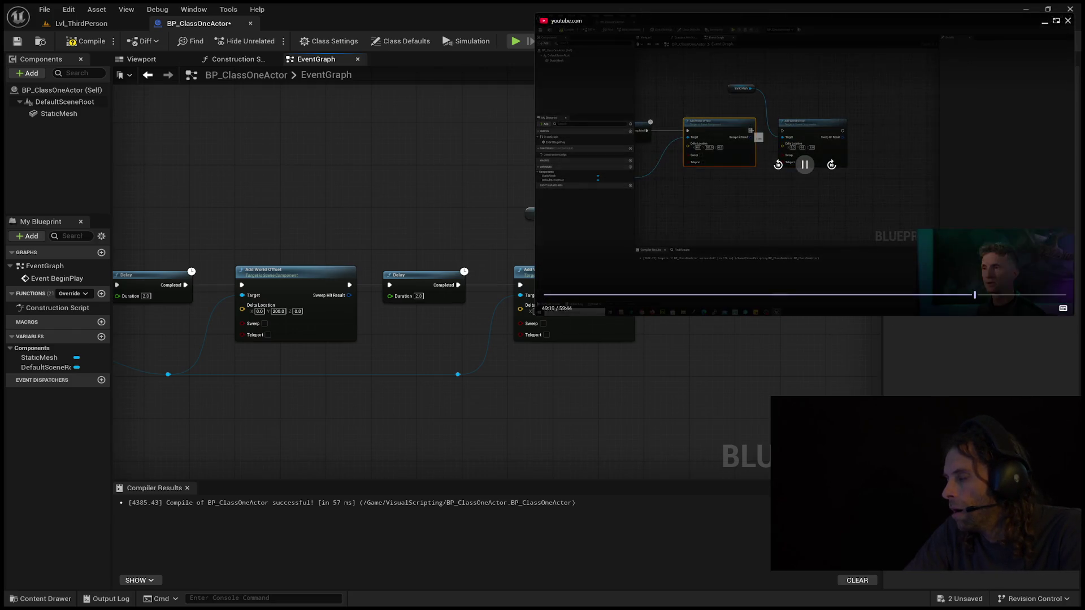
pyautogui.click(777, 167)
pyautogui.click(777, 167)
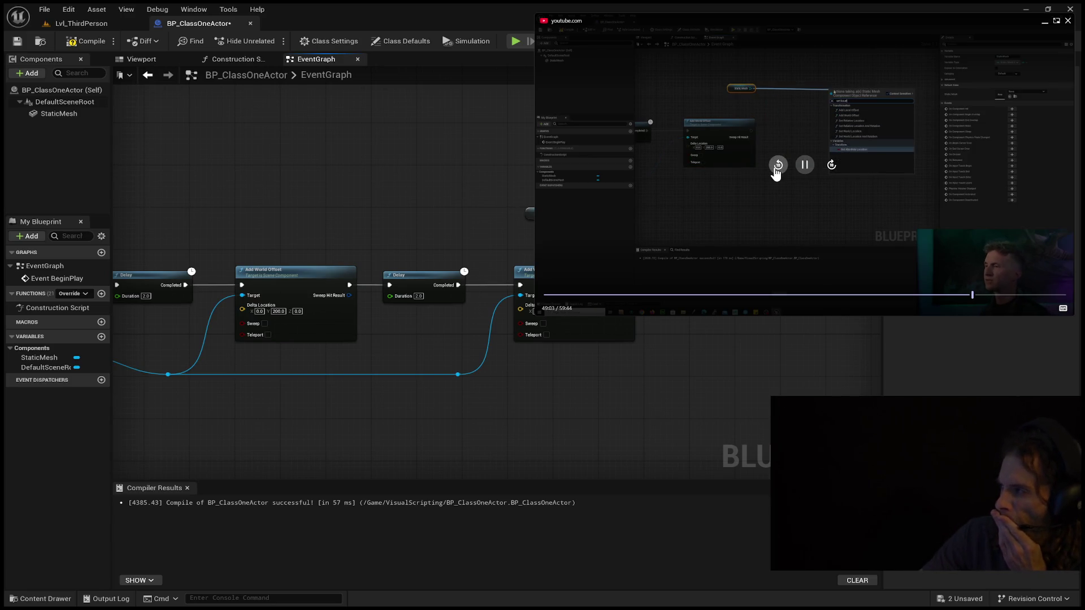
pyautogui.click(777, 166)
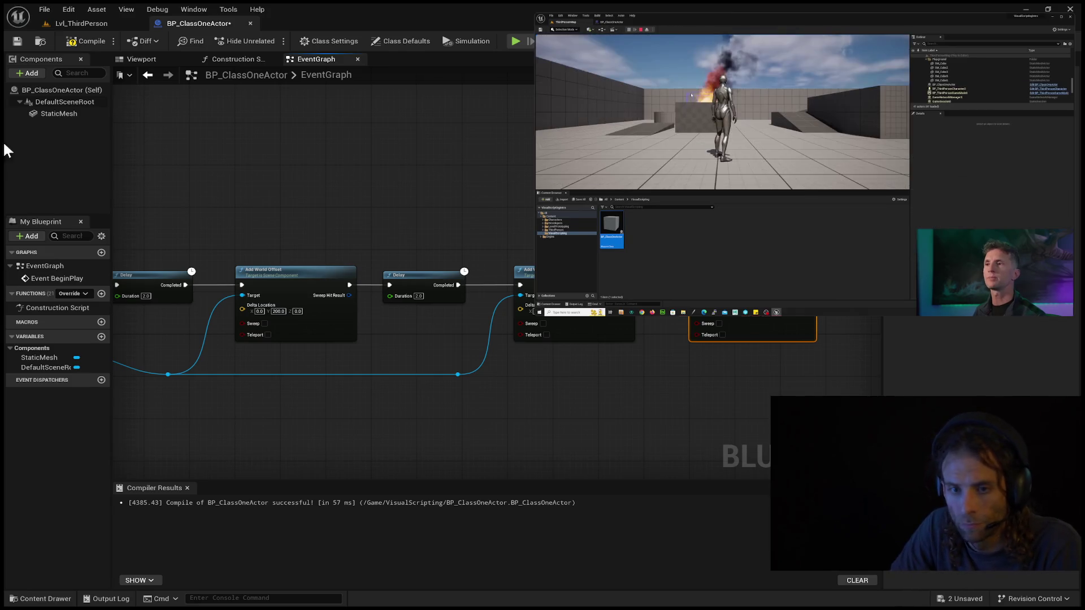
pyautogui.click(82, 39)
# Switch to the Lvl_ThirdPerson level, adjust the camera, and start Play-in-Editor.
pyautogui.click(73, 21)
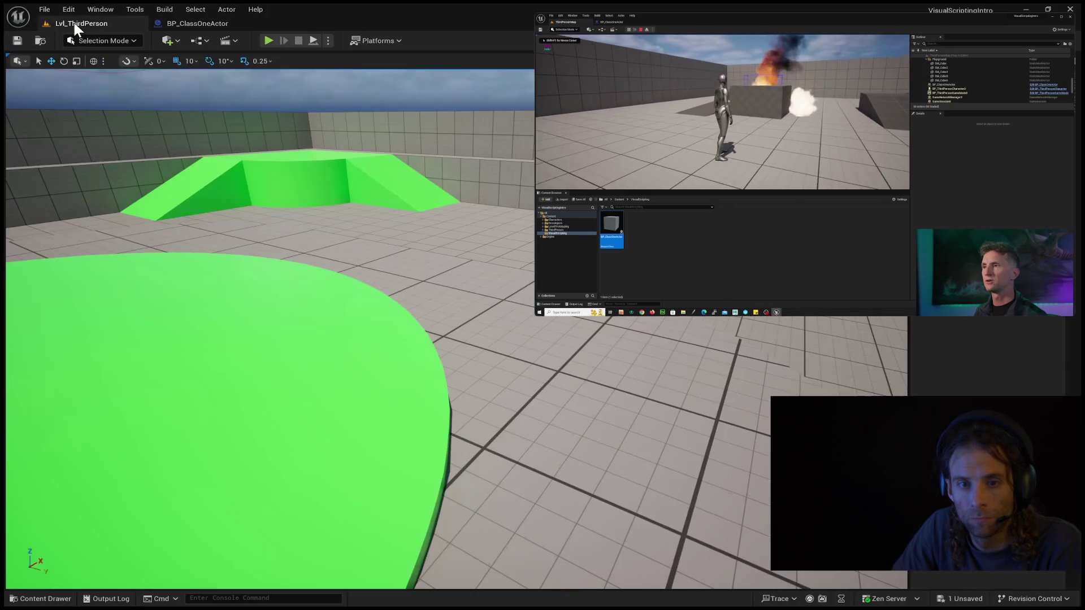
pyautogui.scroll(-5, 362, 305)
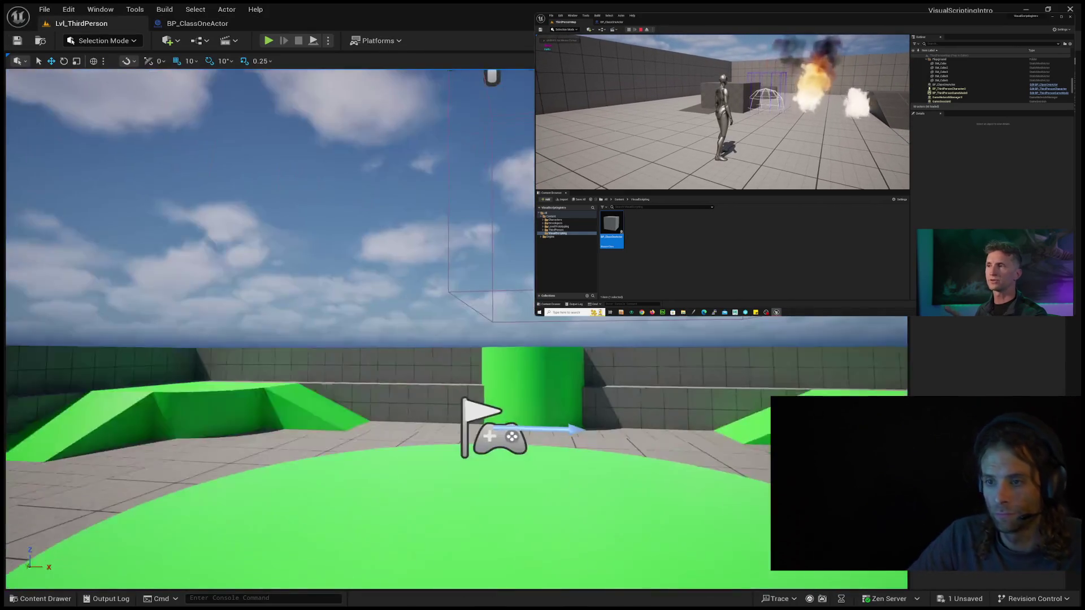
pyautogui.click(268, 39)
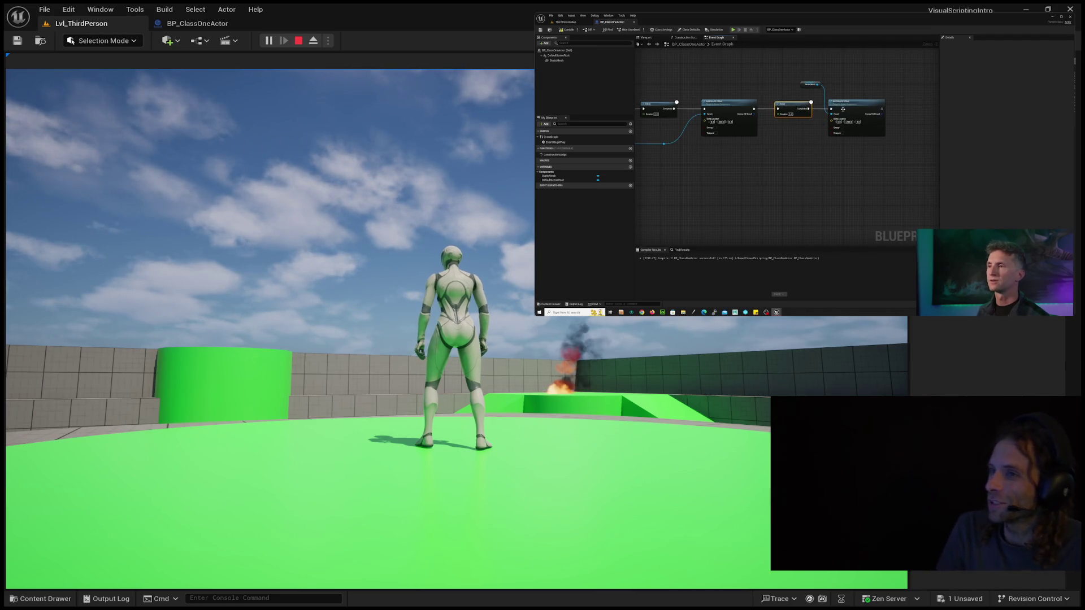
# Pause the tutorial around 51:07 while the level keeps running in play mode.
pyautogui.moveTo(899, 97)
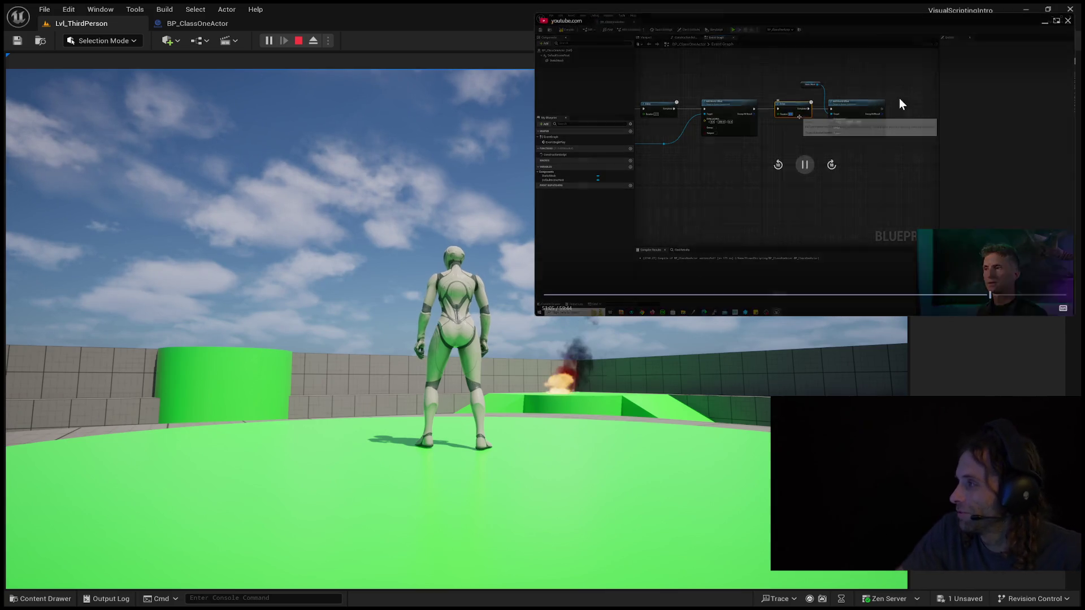
pyautogui.click(806, 165)
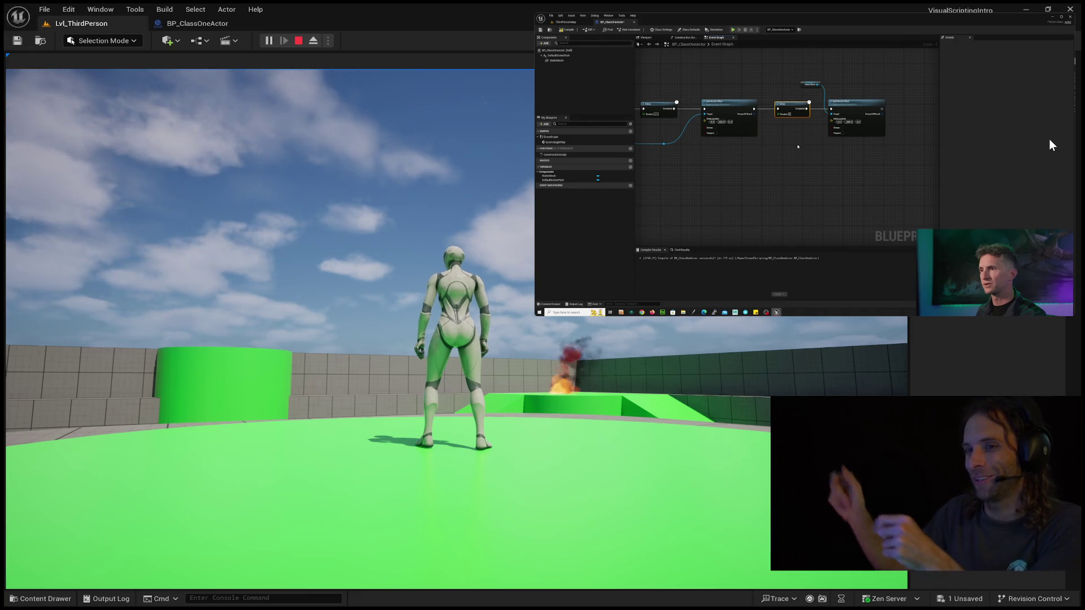
pyautogui.moveTo(1029, 151)
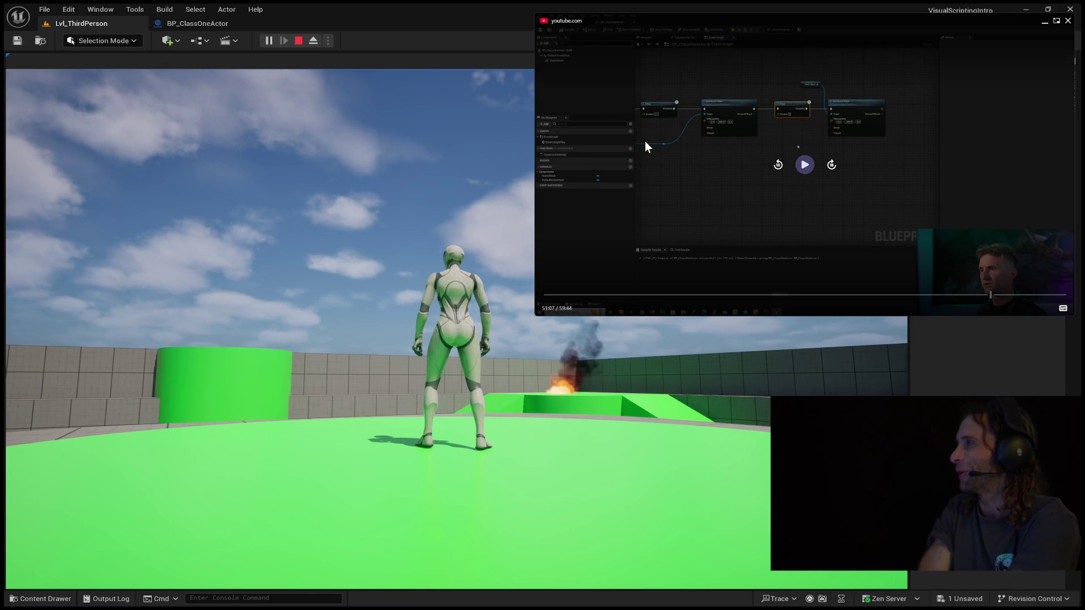
# Play the tutorial on to 51:07, release the game with Shift+F1, and save all changes.
pyautogui.press('space')
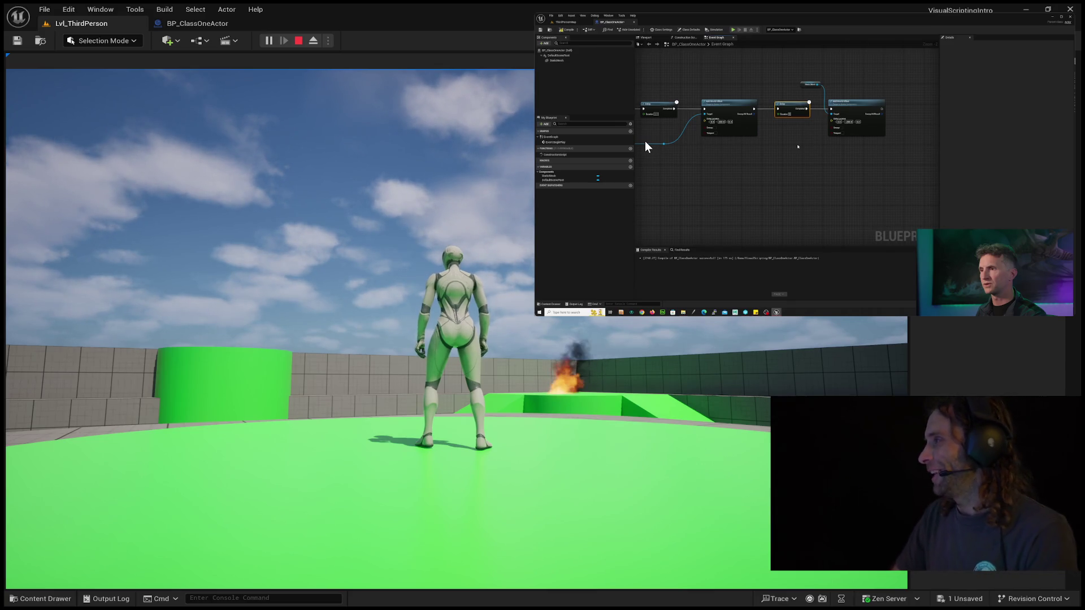
pyautogui.click(642, 161)
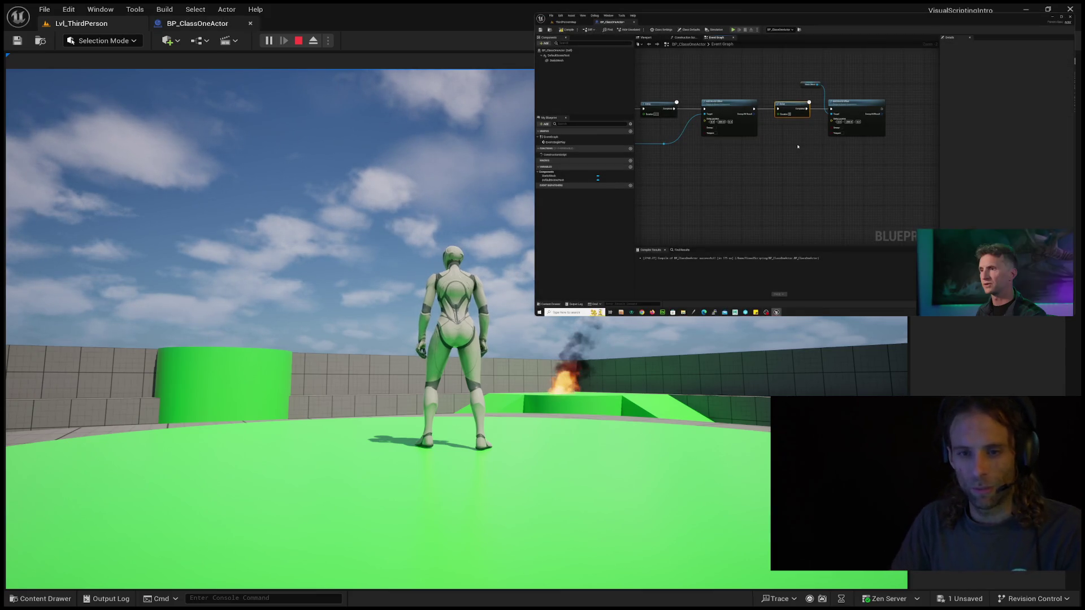
pyautogui.click(271, 328)
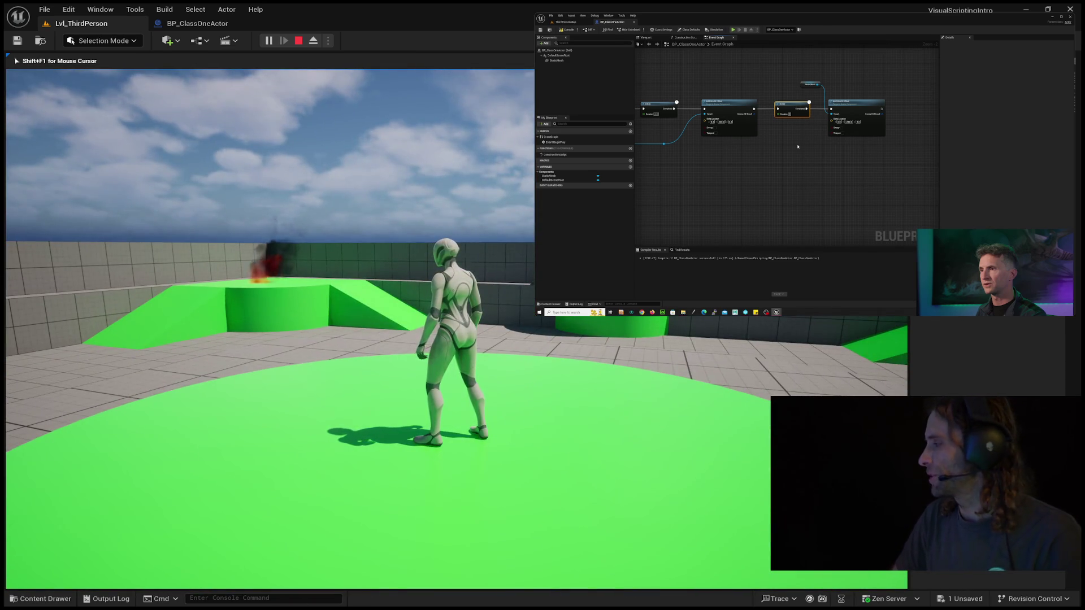
pyautogui.hotkey('shift', 'F1')
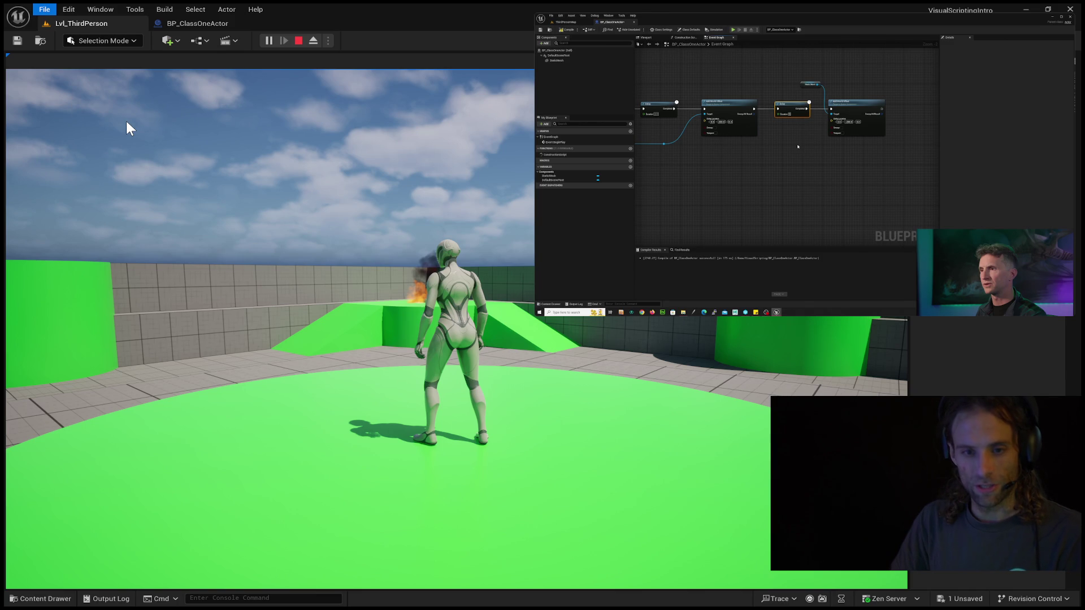
pyautogui.hotkey('ctrl', 's')
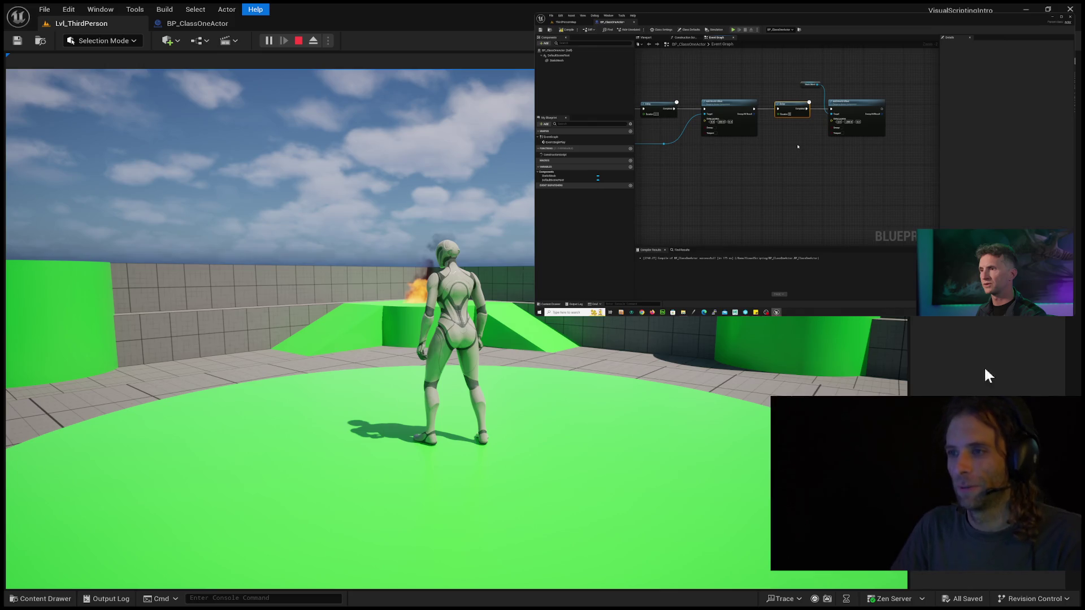
# Resume the tutorial, then play the NorthDakota level with the mannequin using Alt+P.
pyautogui.moveTo(804, 164)
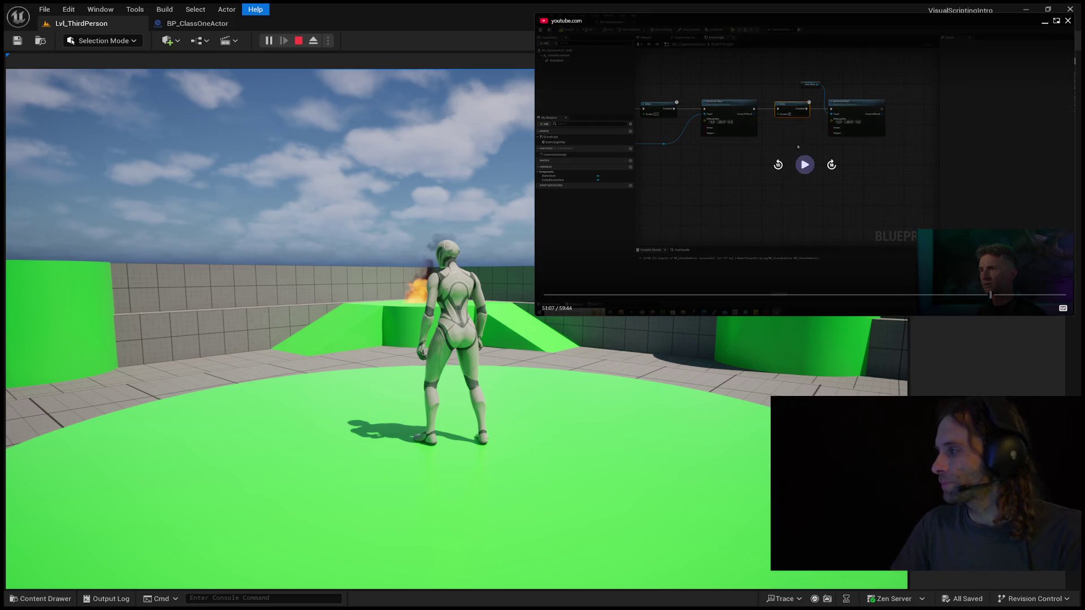
pyautogui.click(803, 165)
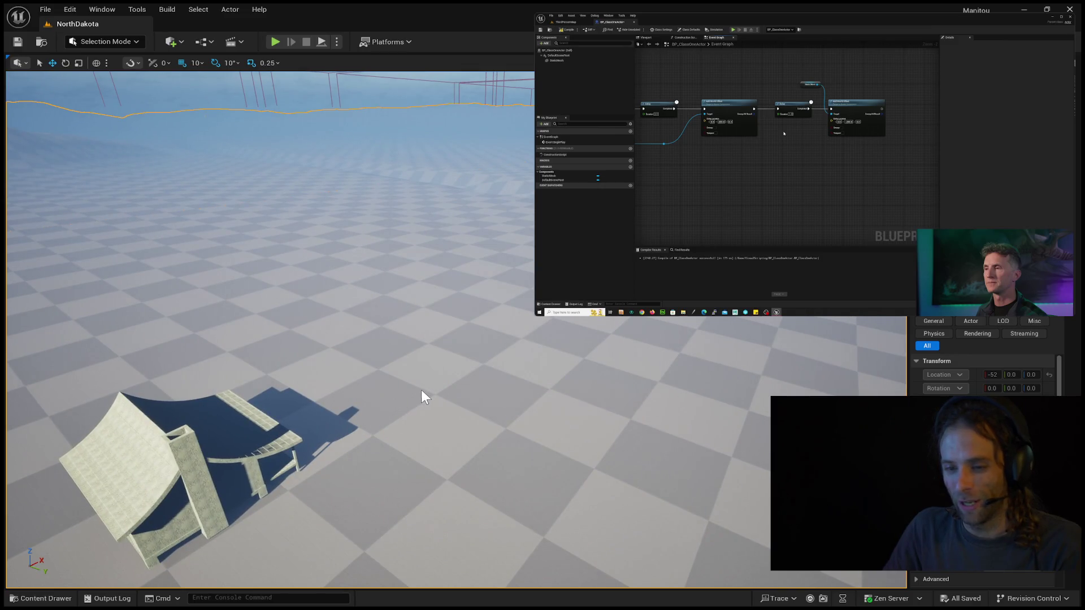
pyautogui.hotkey('alt', 'p')
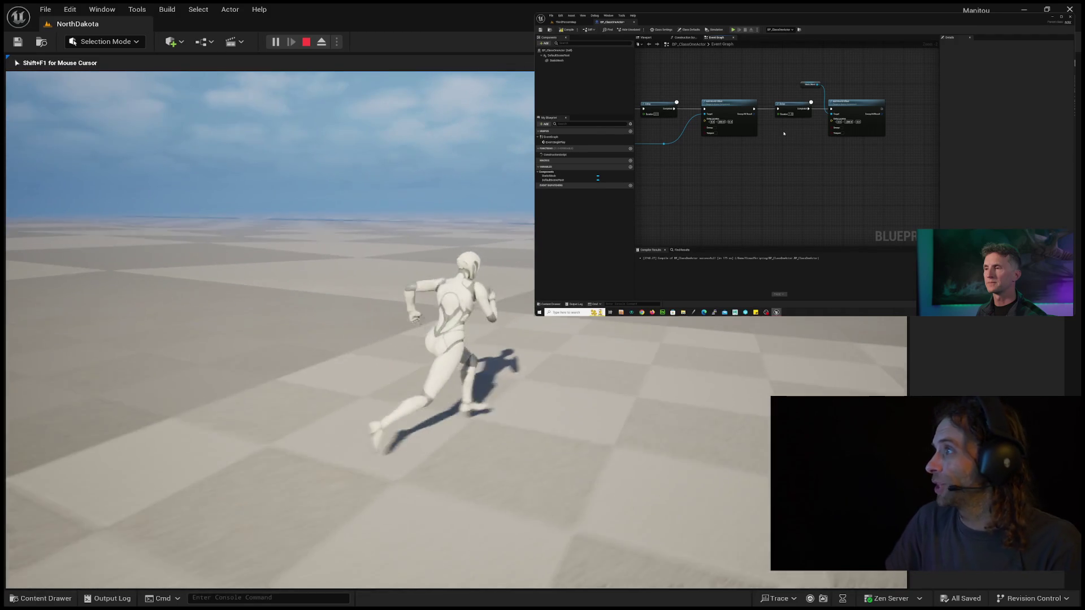
pyautogui.press('Escape')
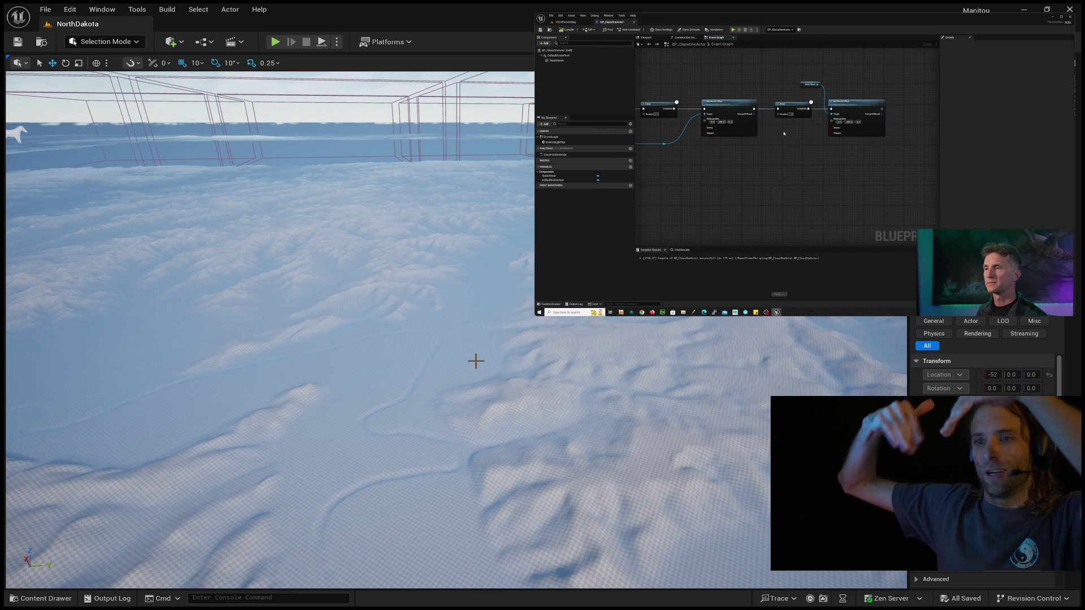
pyautogui.moveTo(307, 372)
pyautogui.mouseDown()
pyautogui.moveTo(307, 333)
pyautogui.moveTo(306, 356)
pyautogui.mouseUp()
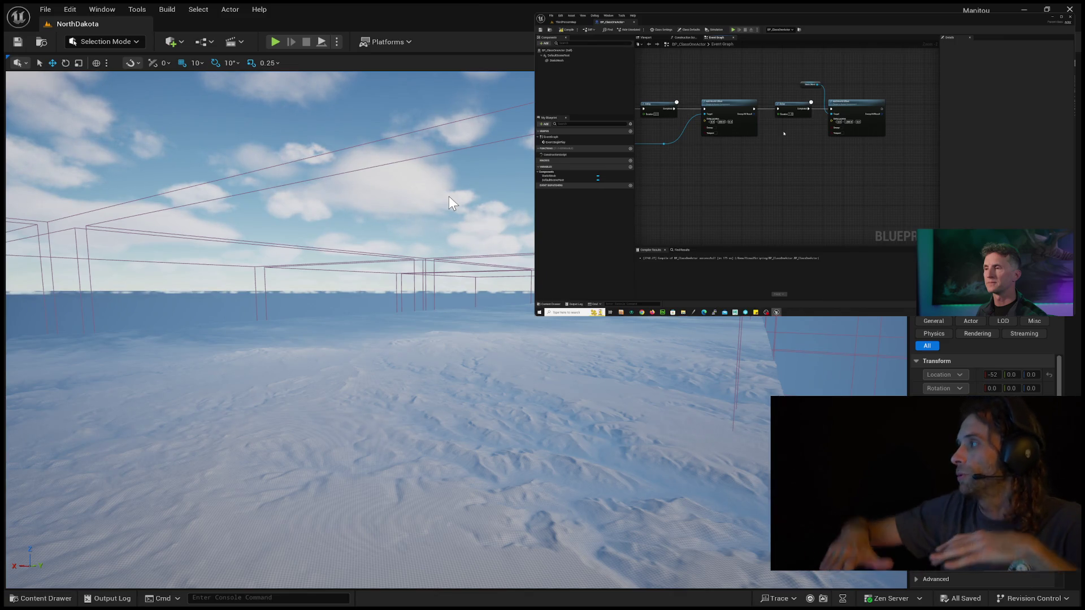
# Look over the snowy terrain, then jump to a different World Partition grid region.
pyautogui.moveTo(348, 141); pyautogui.dragTo(354, 141)
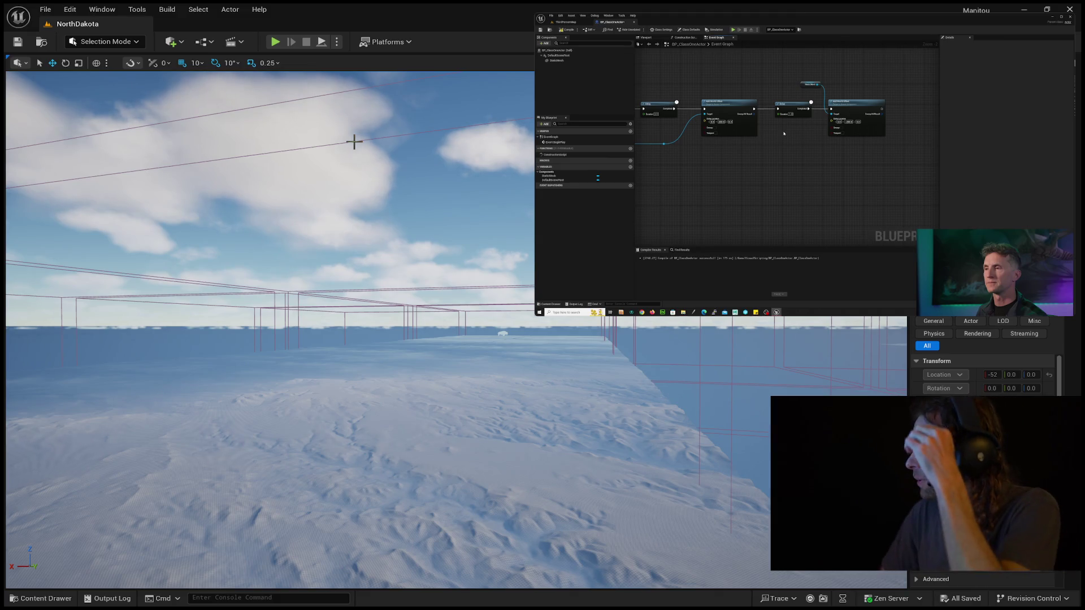
pyautogui.moveTo(144, 241); pyautogui.dragTo(144, 327)
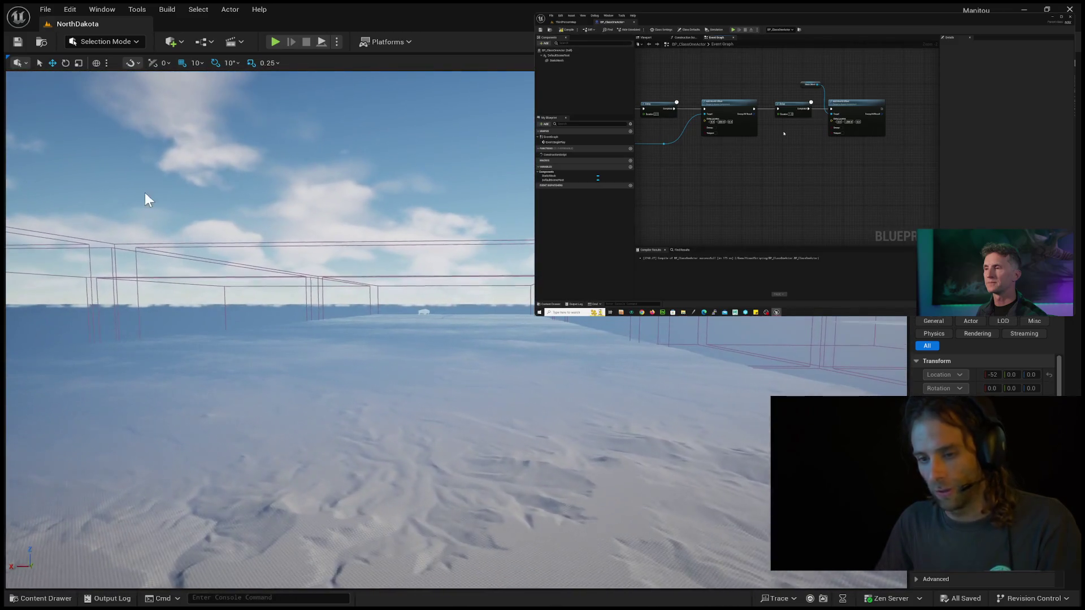
pyautogui.click(955, 268)
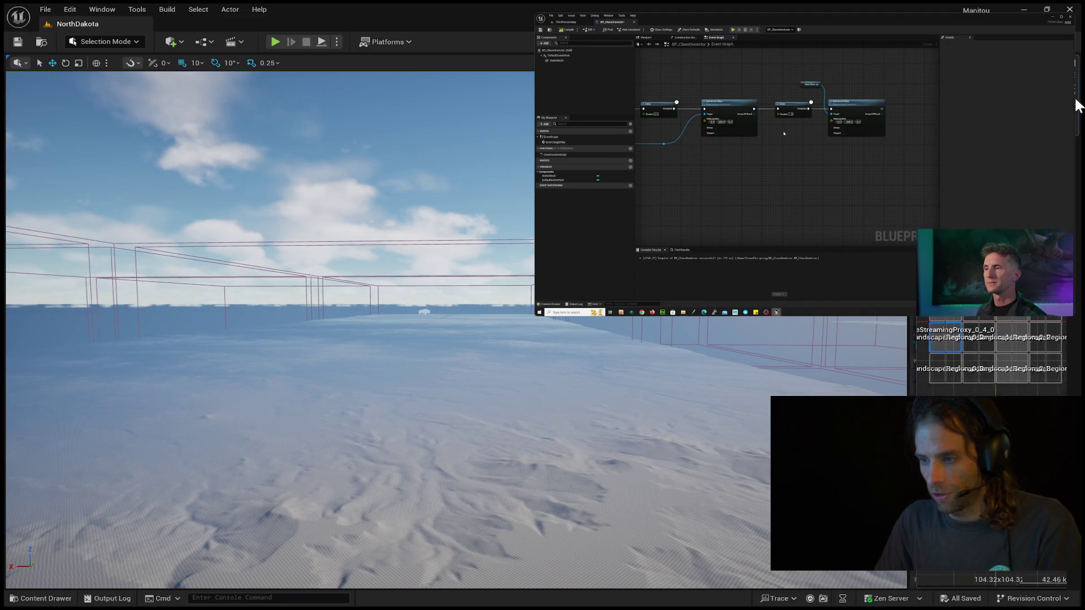
pyautogui.click(1007, 374)
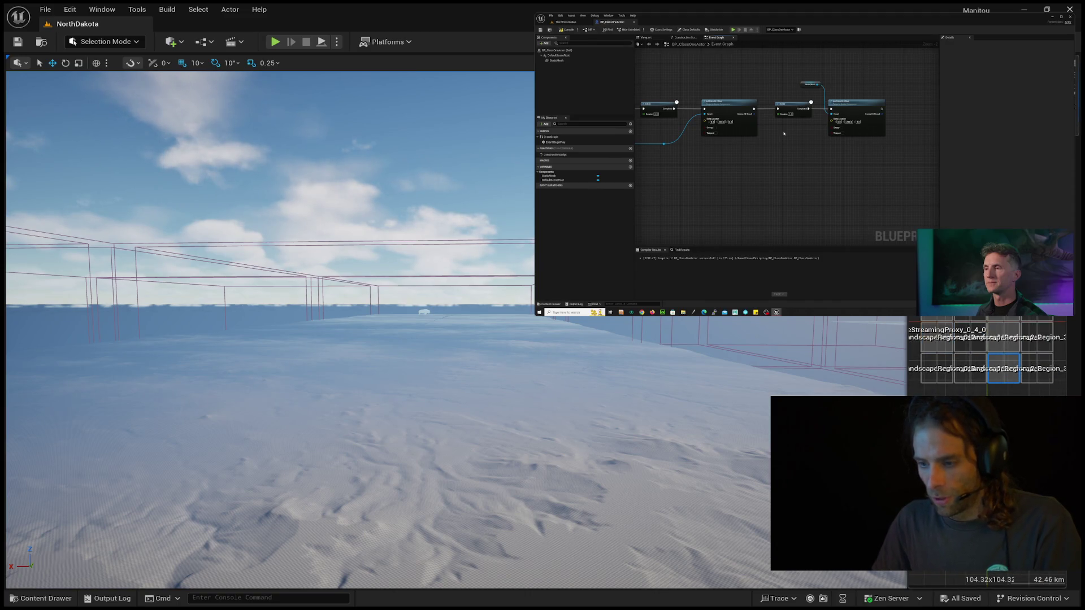
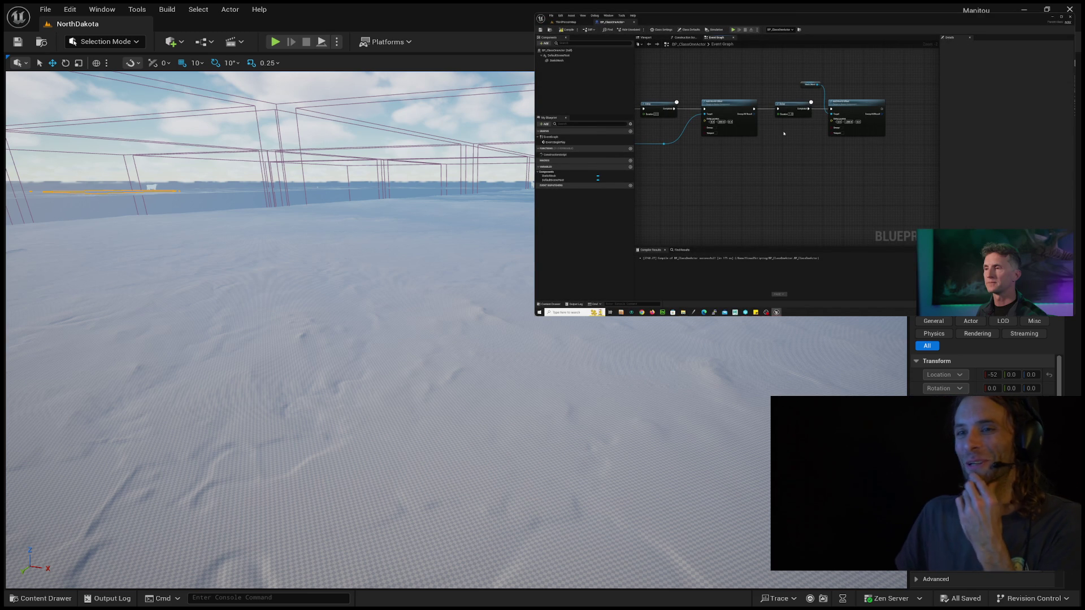
# Pause the tutorial video on its four-node chain and shrink its floating window.
pyautogui.press('space')
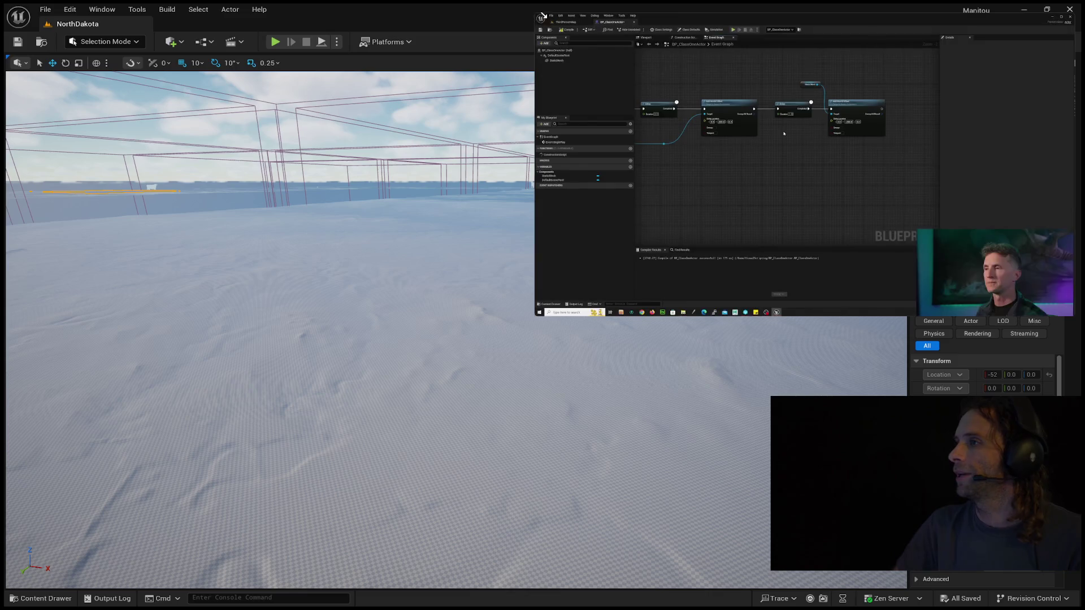
pyautogui.press('space')
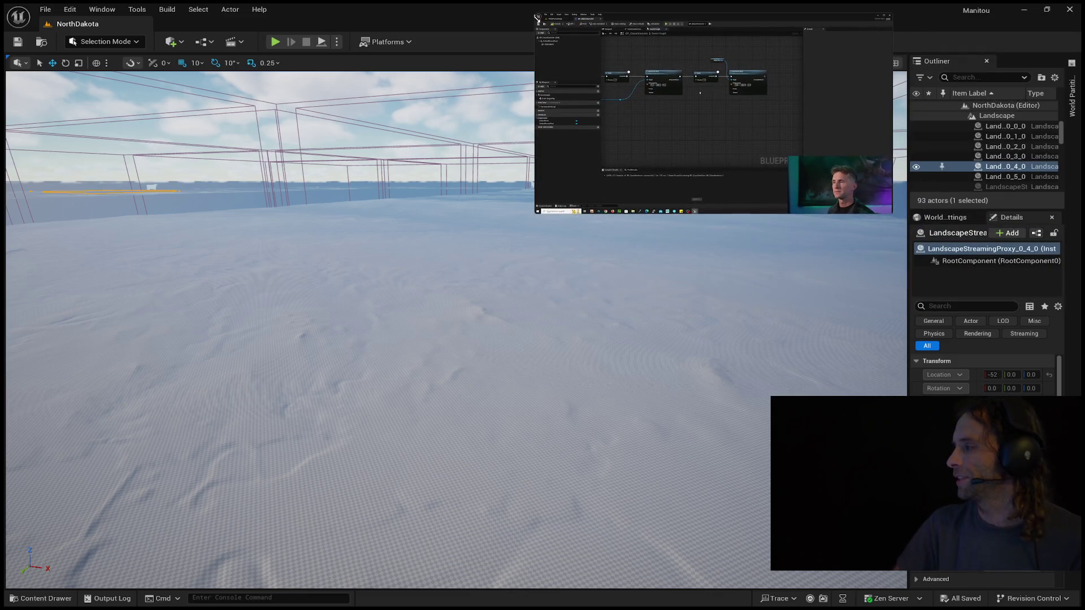
pyautogui.moveTo(571, 39)
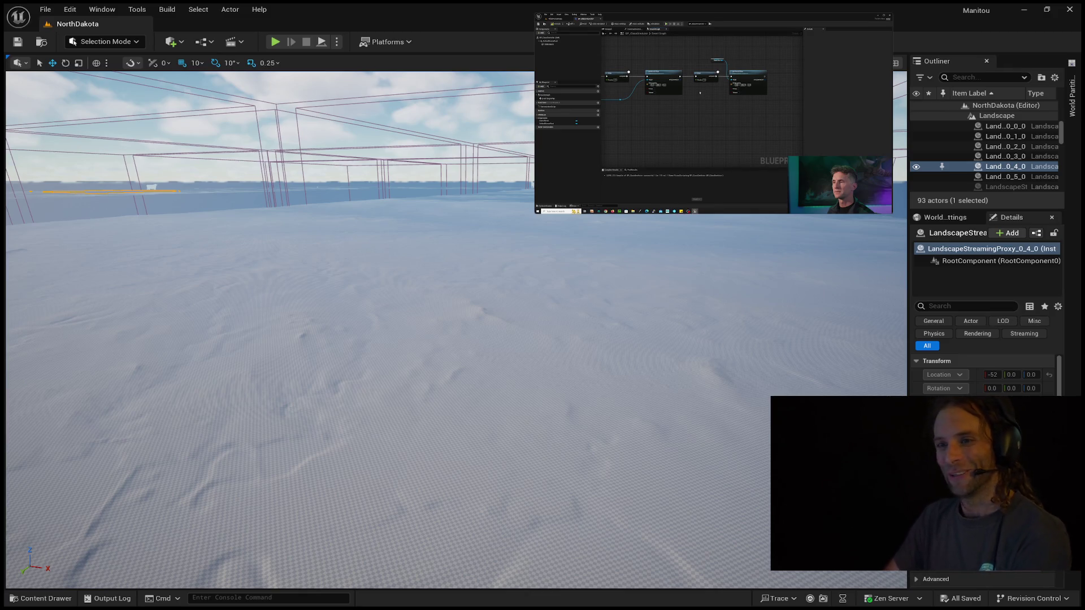
pyautogui.moveTo(637, 107)
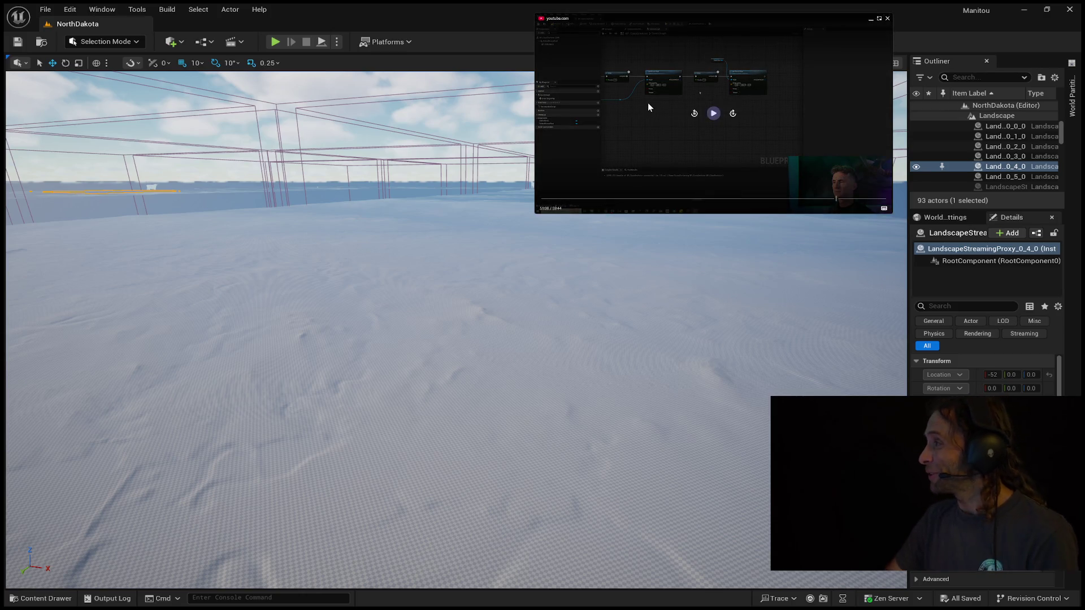
pyautogui.click(648, 103)
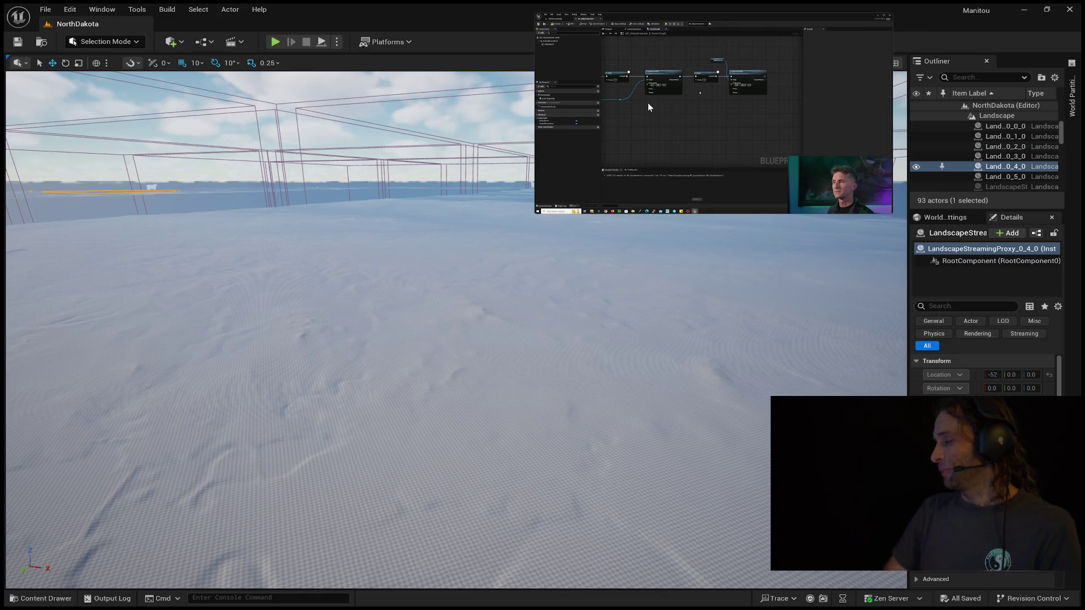
pyautogui.moveTo(667, 147)
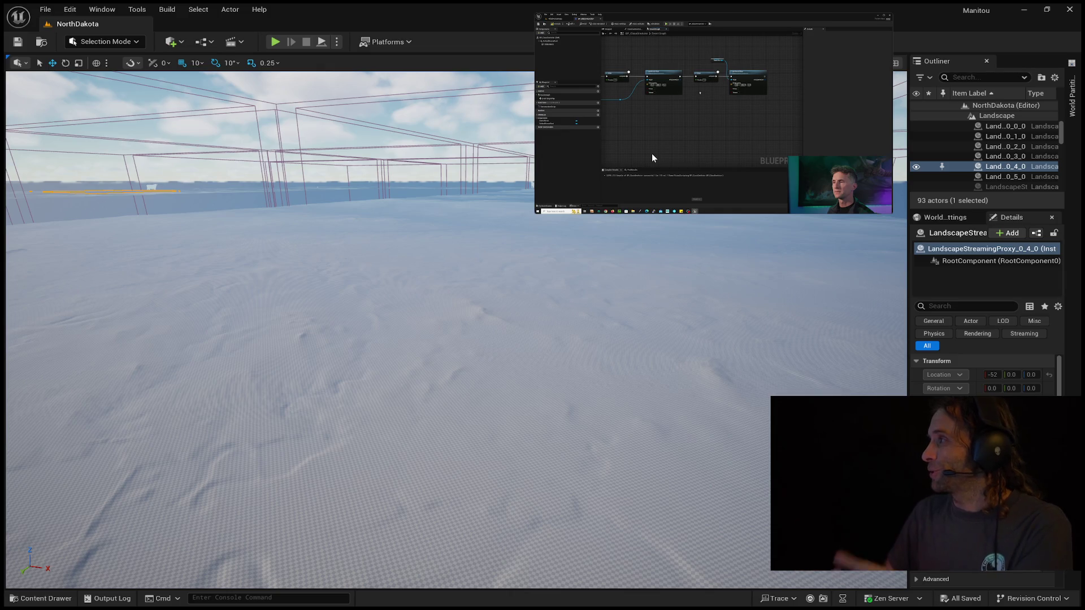
pyautogui.moveTo(654, 172)
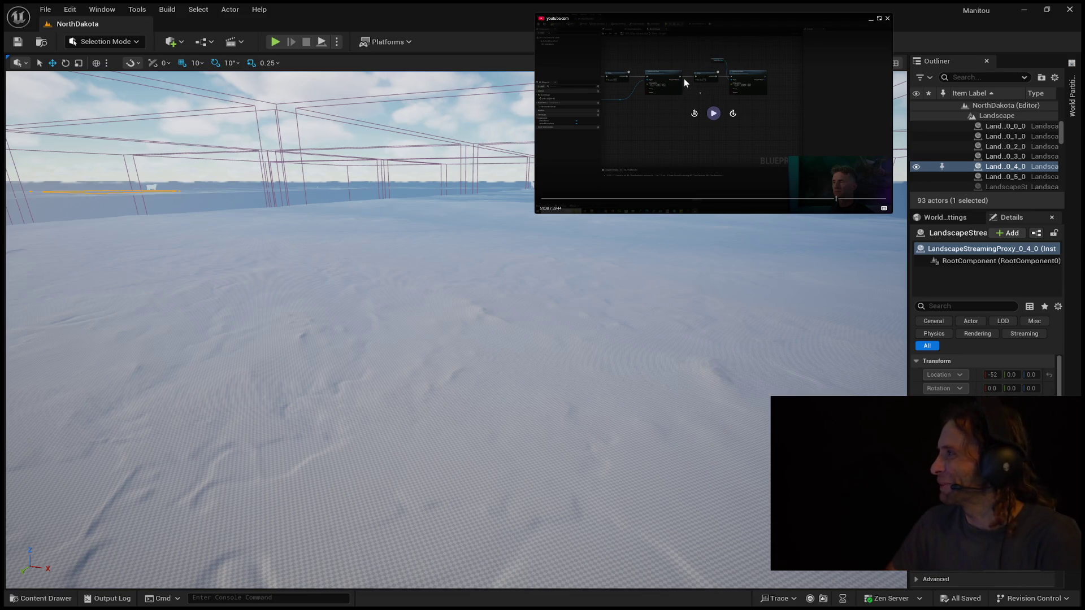
pyautogui.click(712, 116)
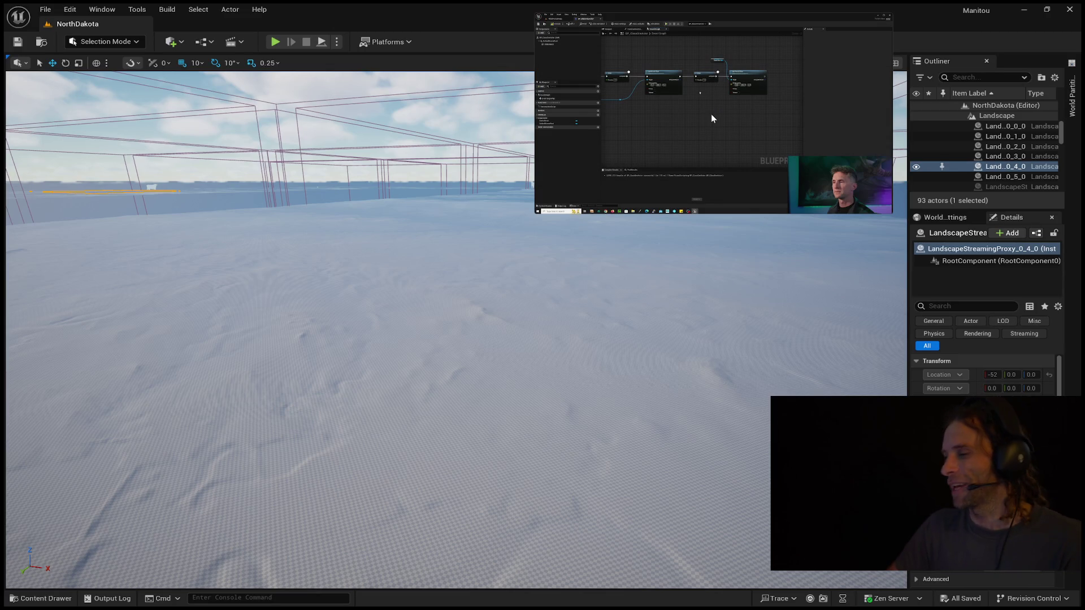
pyautogui.click(711, 114)
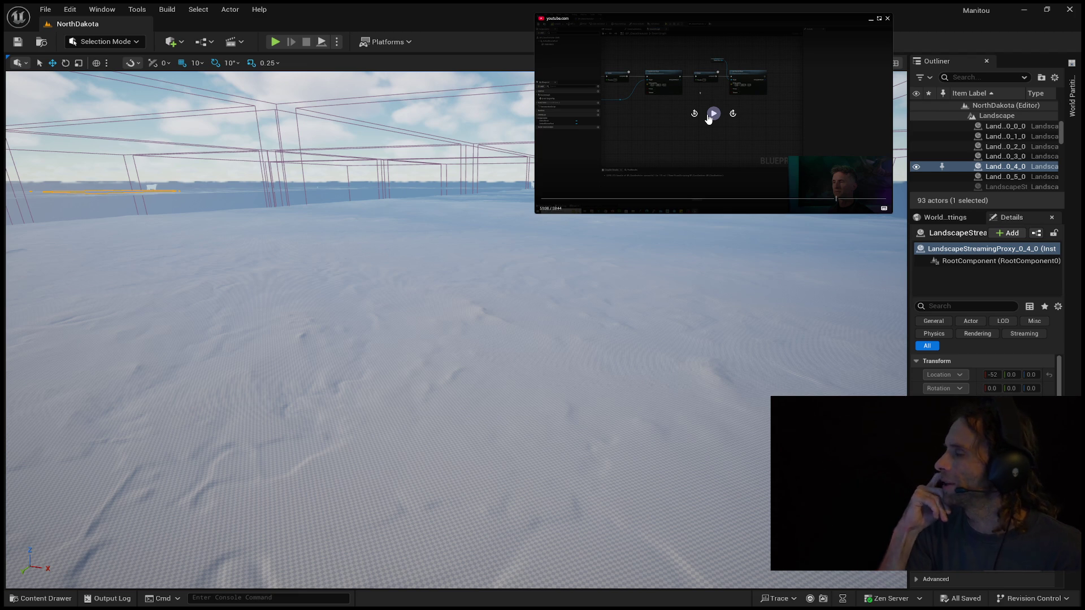
pyautogui.click(709, 115)
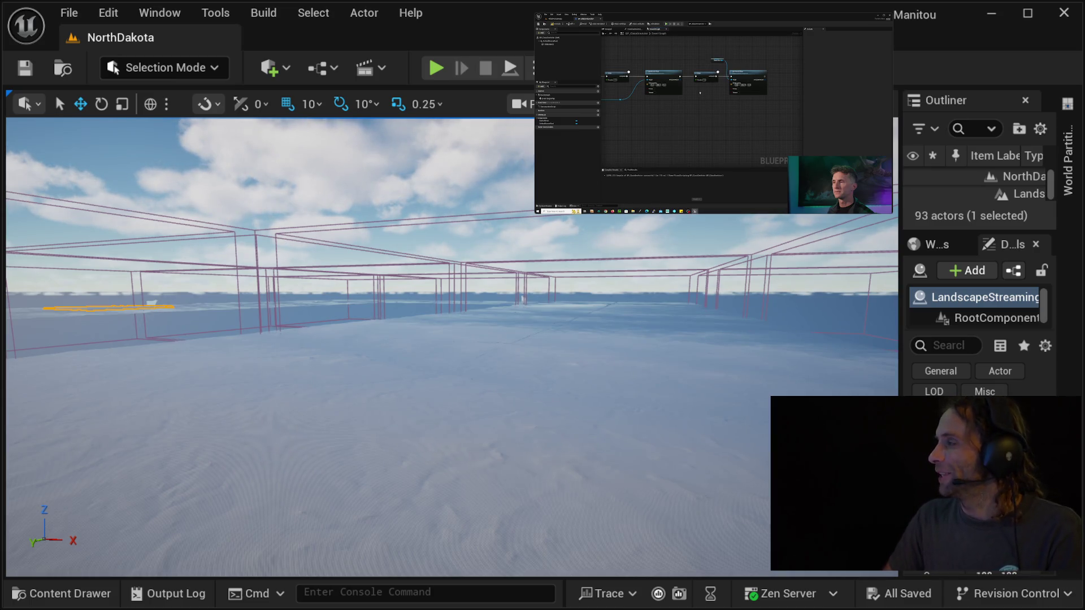
pyautogui.click(699, 92)
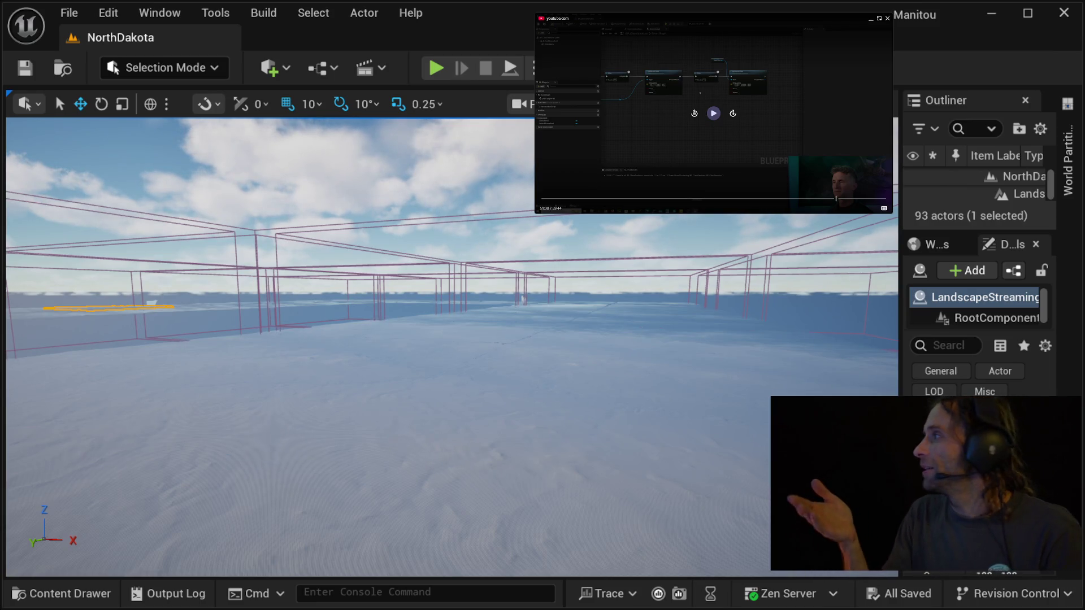
pyautogui.click(700, 93)
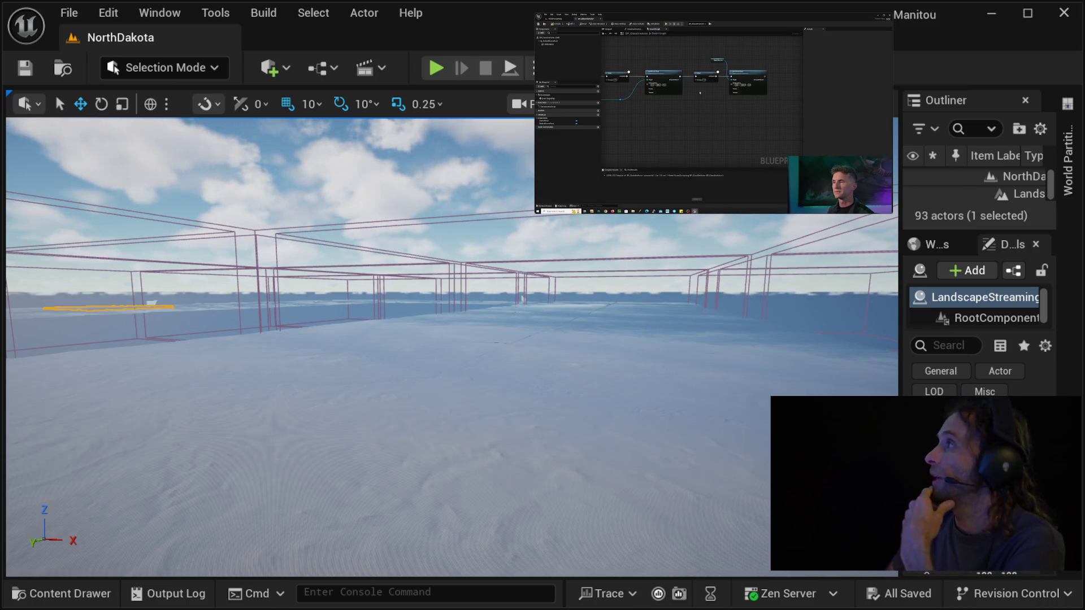
pyautogui.moveTo(452, 339); pyautogui.dragTo(361, 339)
# Maximize the Unreal Editor window and pause the tutorial on its connected node chain.
pyautogui.press('super+Up')
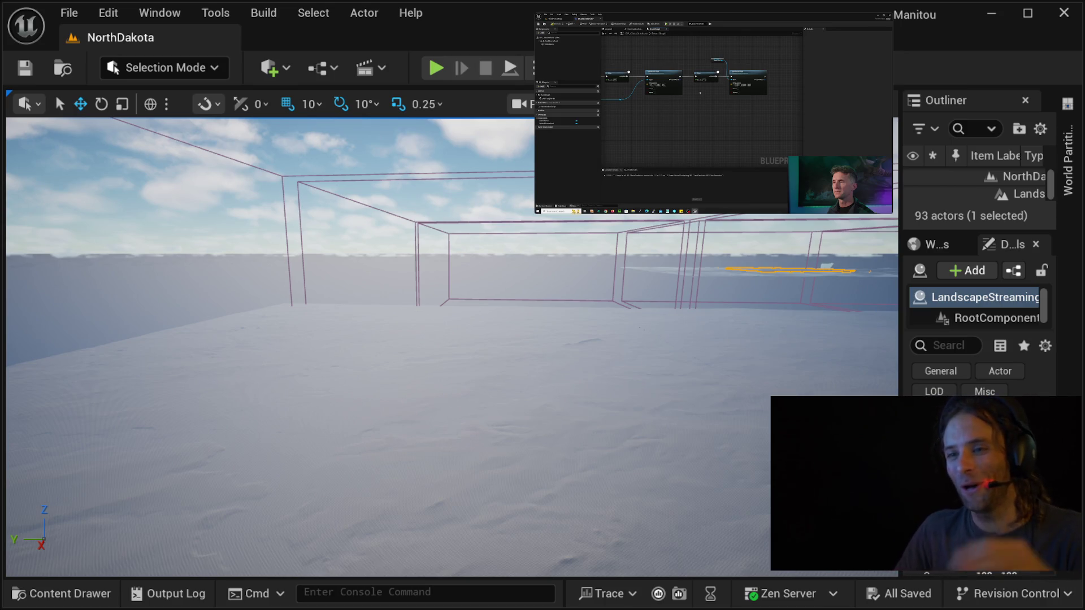
pyautogui.press('XF86AudioPlay')
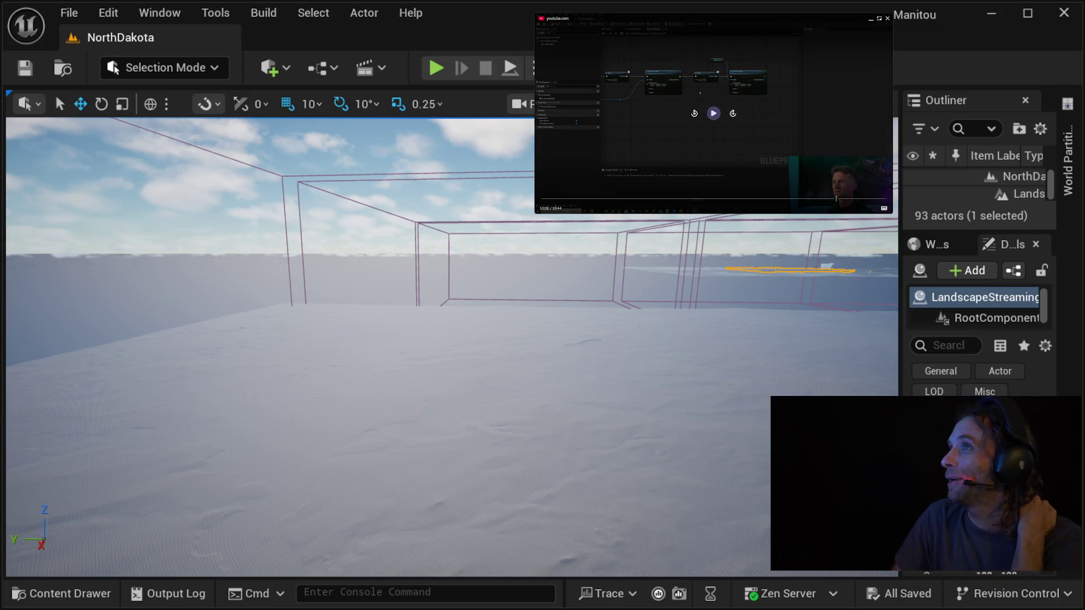
pyautogui.press('XF86AudioPlay')
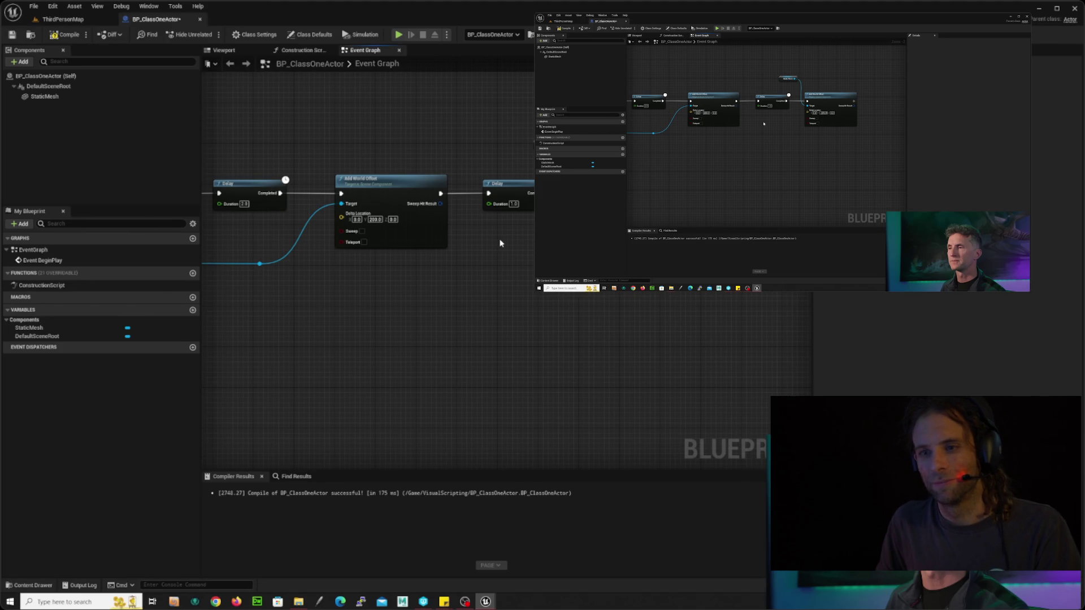
pyautogui.press('space')
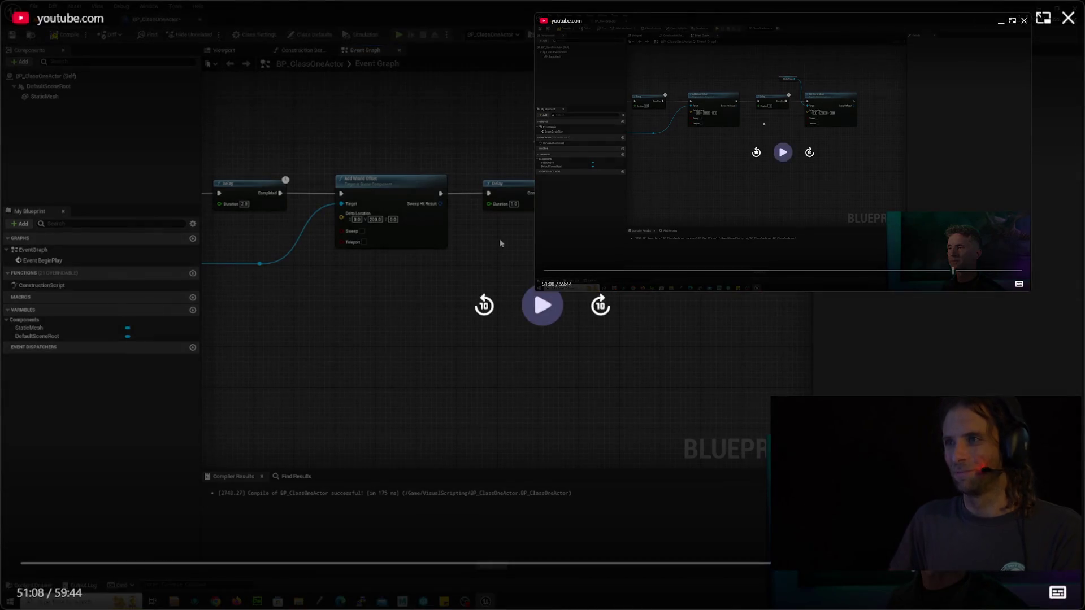
pyautogui.press('space')
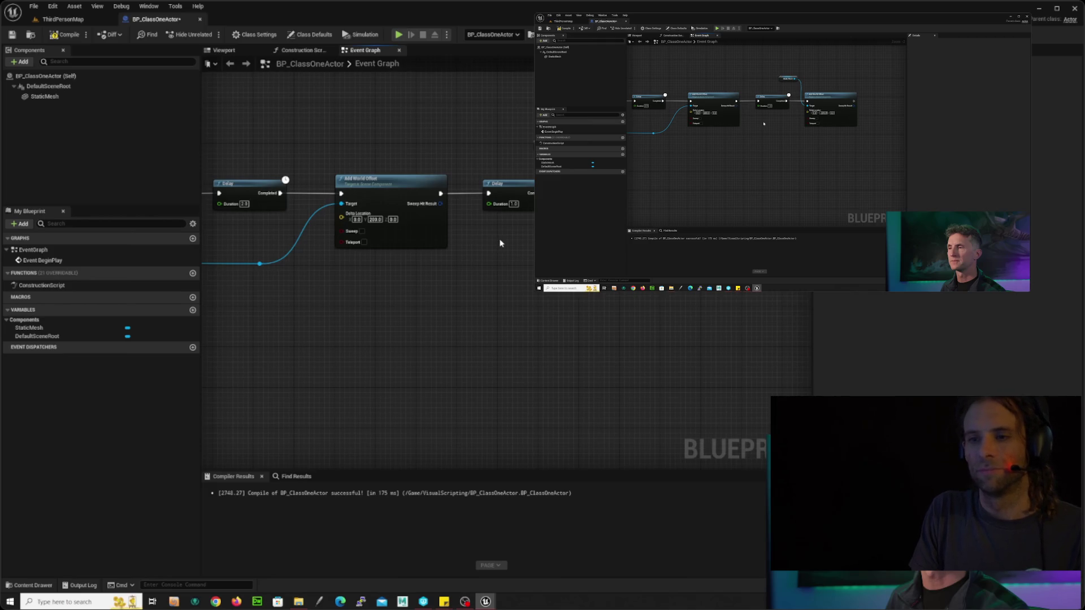
pyautogui.press('space')
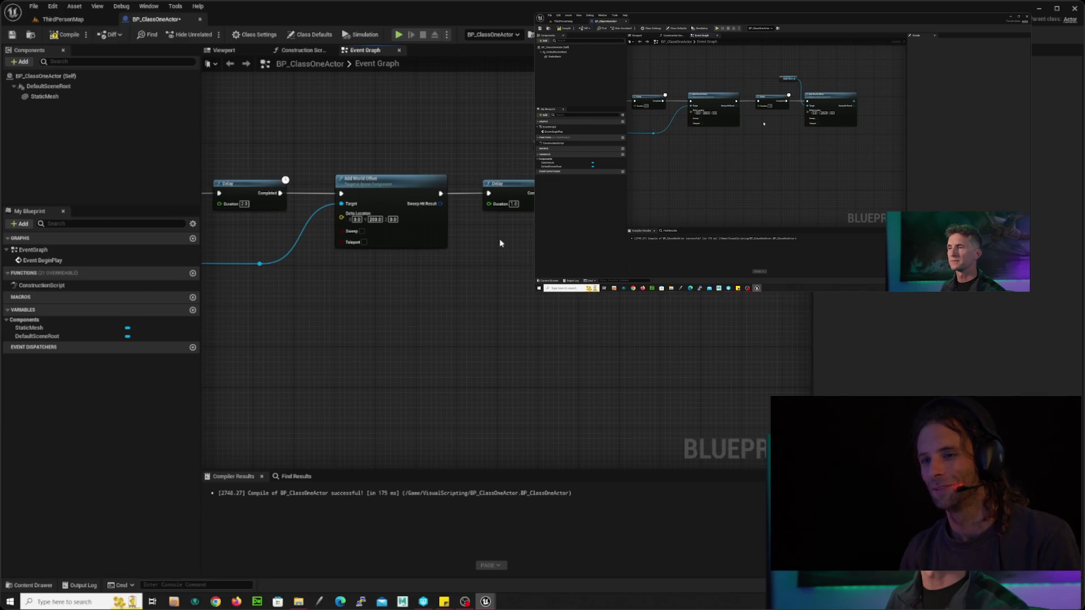
pyautogui.press('space')
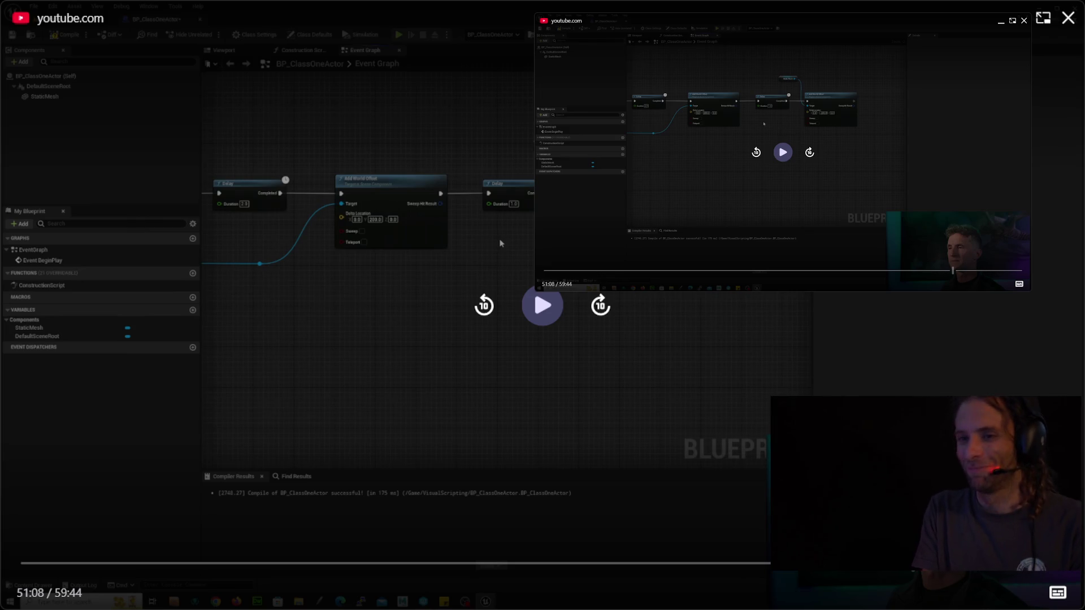
pyautogui.press('space')
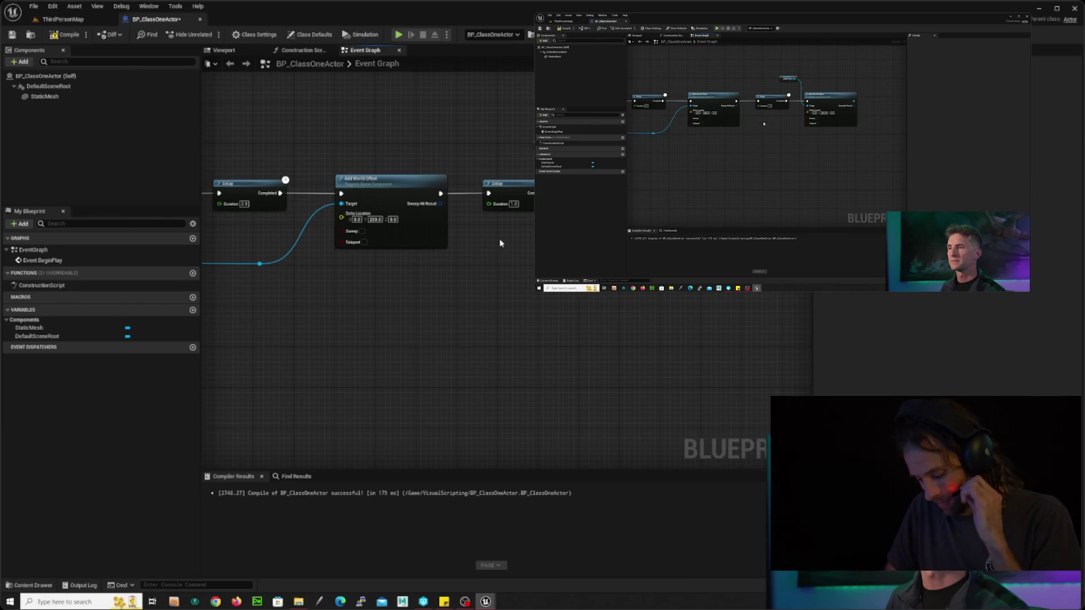
pyautogui.press('space')
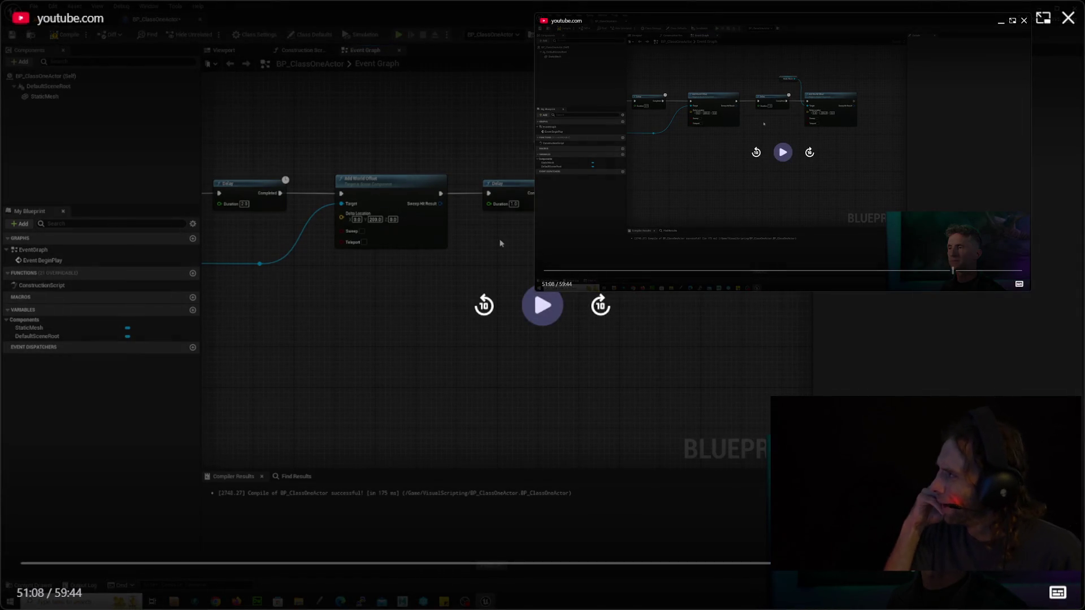
pyautogui.press('space')
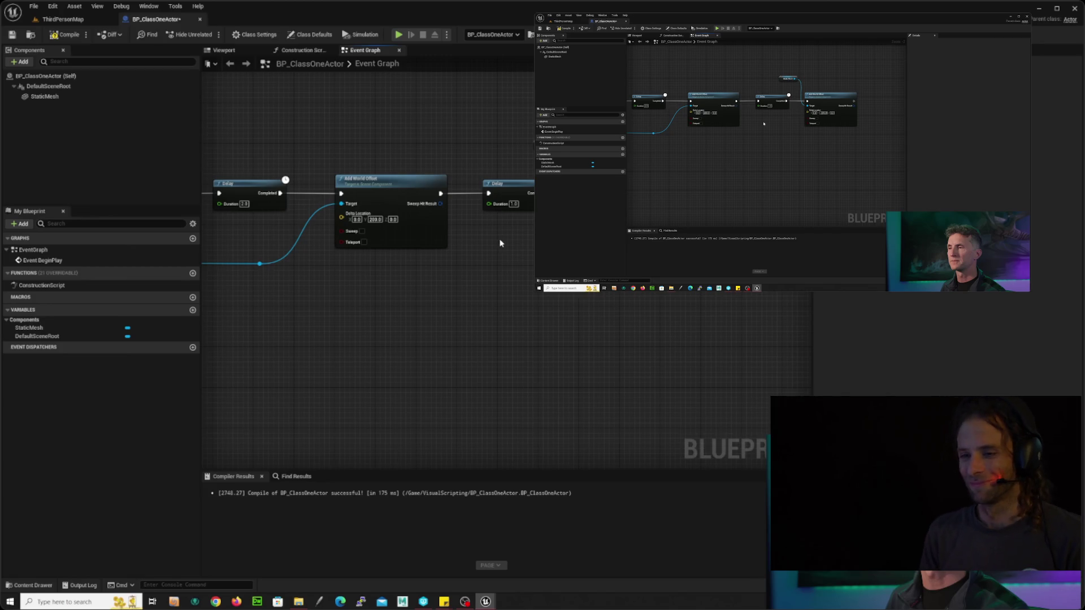
pyautogui.press('space')
pyautogui.press('space')
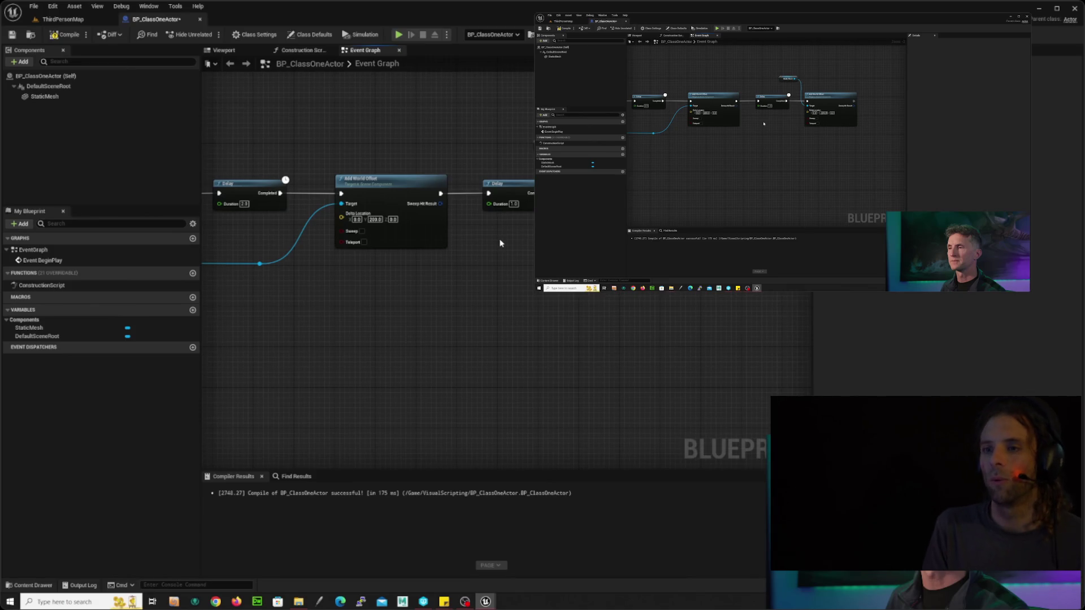
pyautogui.press('space')
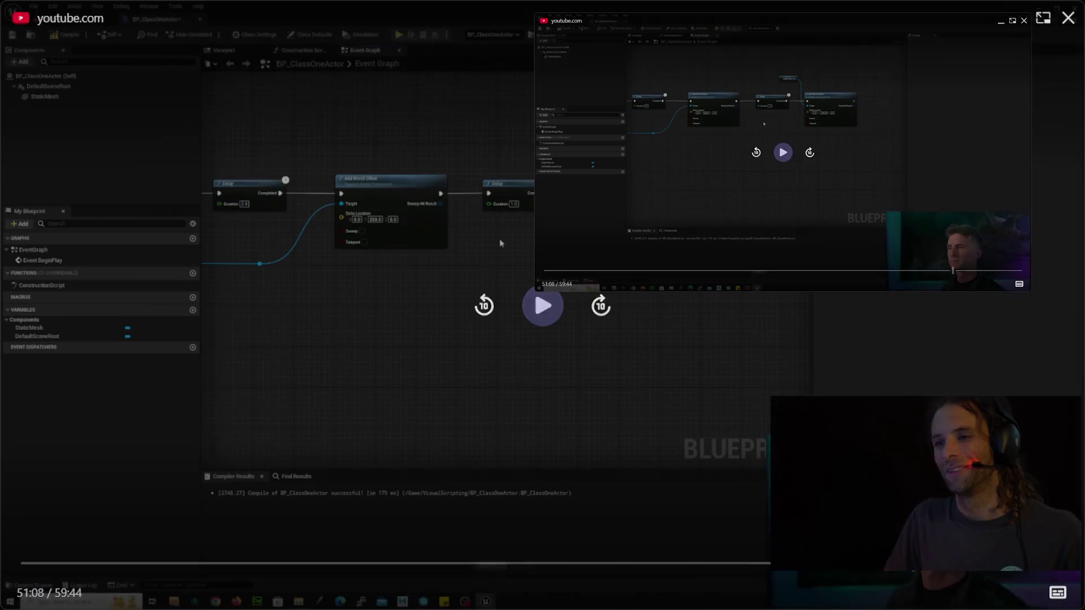
pyautogui.press('space')
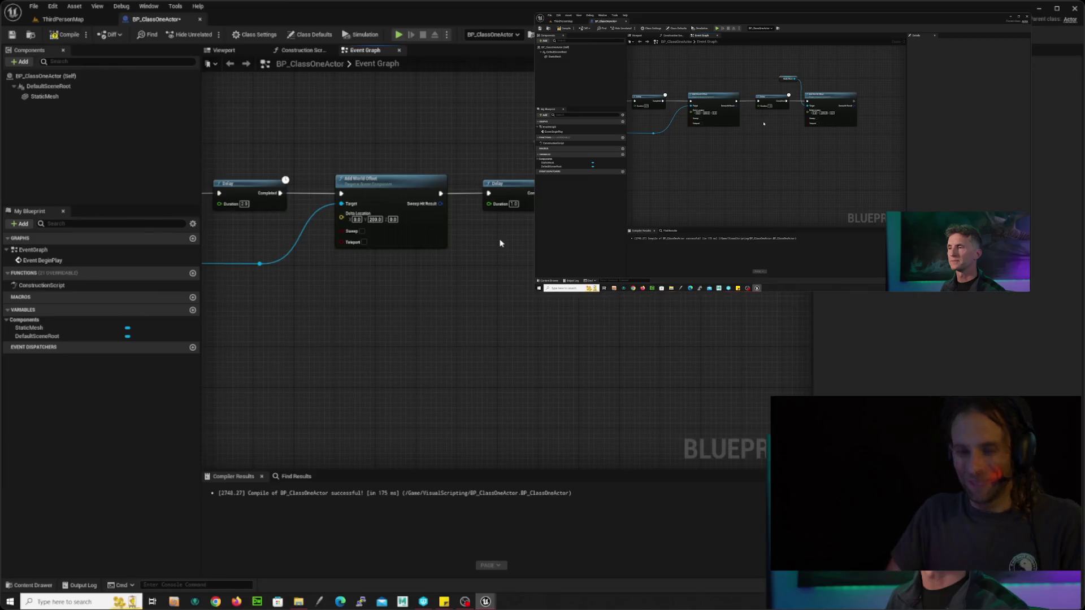
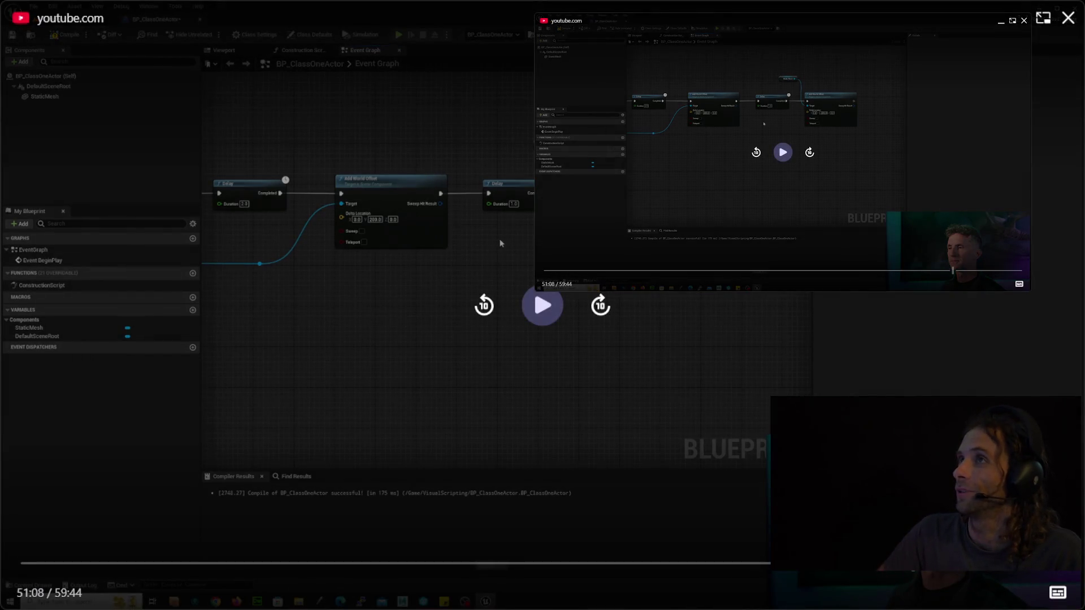
# Resume the tutorial, recompile BP_ClassOneActor, then play ThirdPersonMap to test it.
pyautogui.click(543, 305)
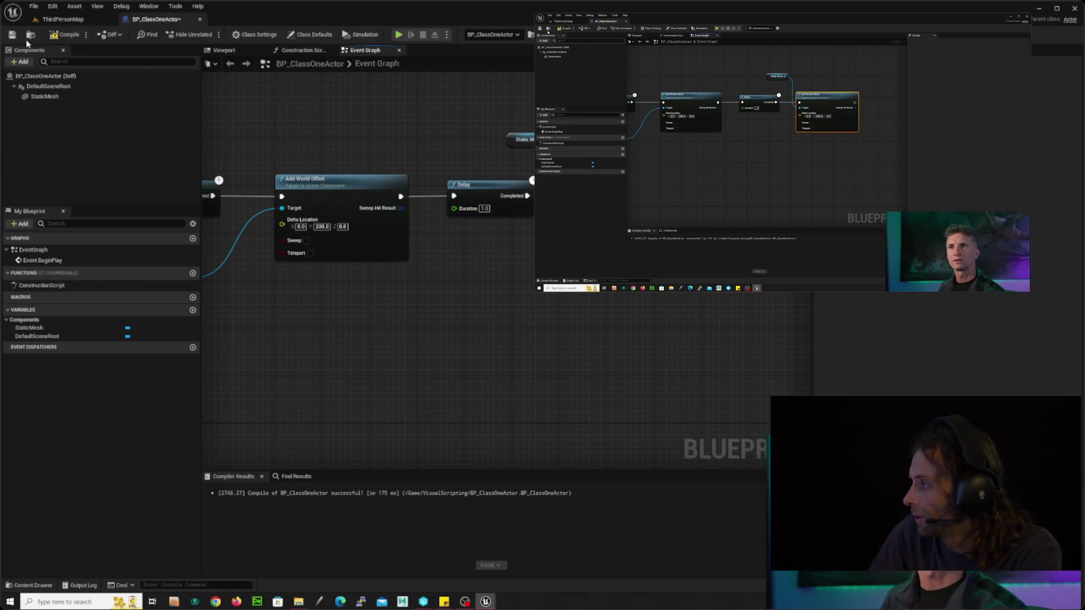
pyautogui.click(63, 35)
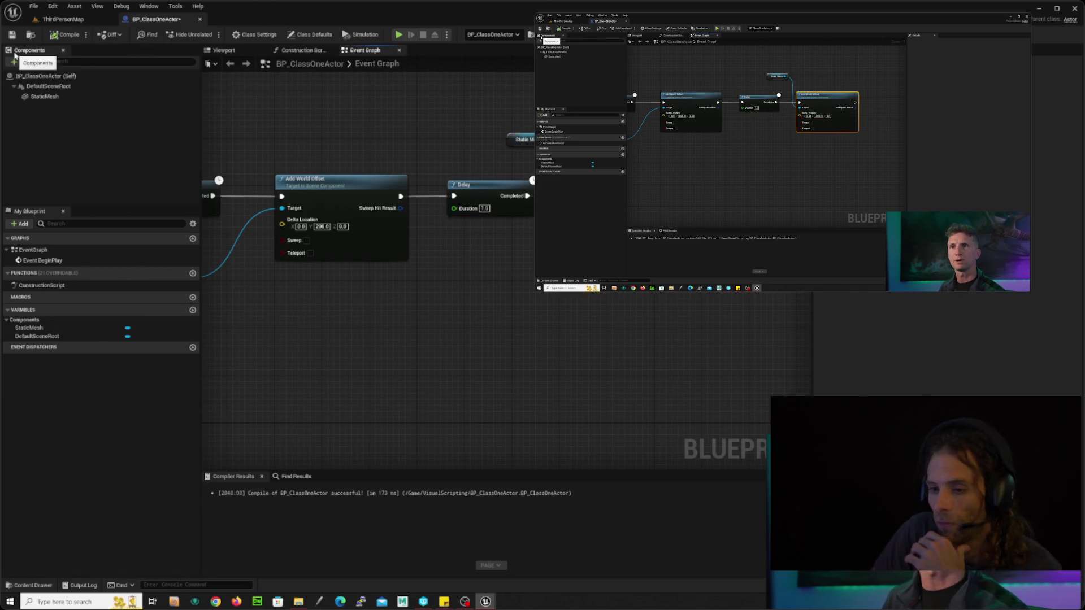
pyautogui.click(61, 21)
pyautogui.click(190, 35)
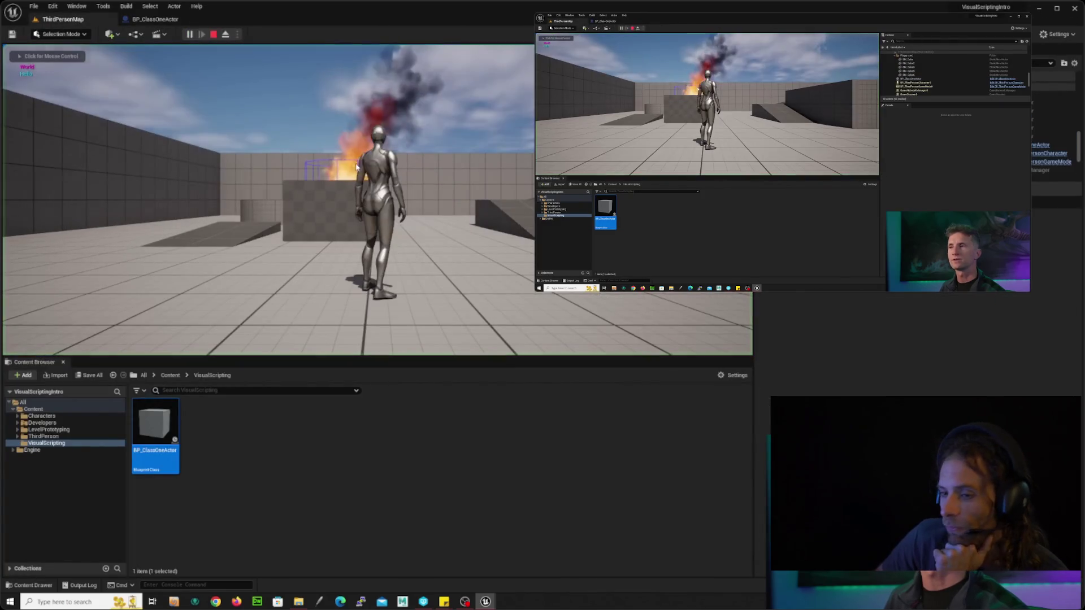
# Rewind the tutorial video several times to rewatch an earlier step.
pyautogui.moveTo(327, 259)
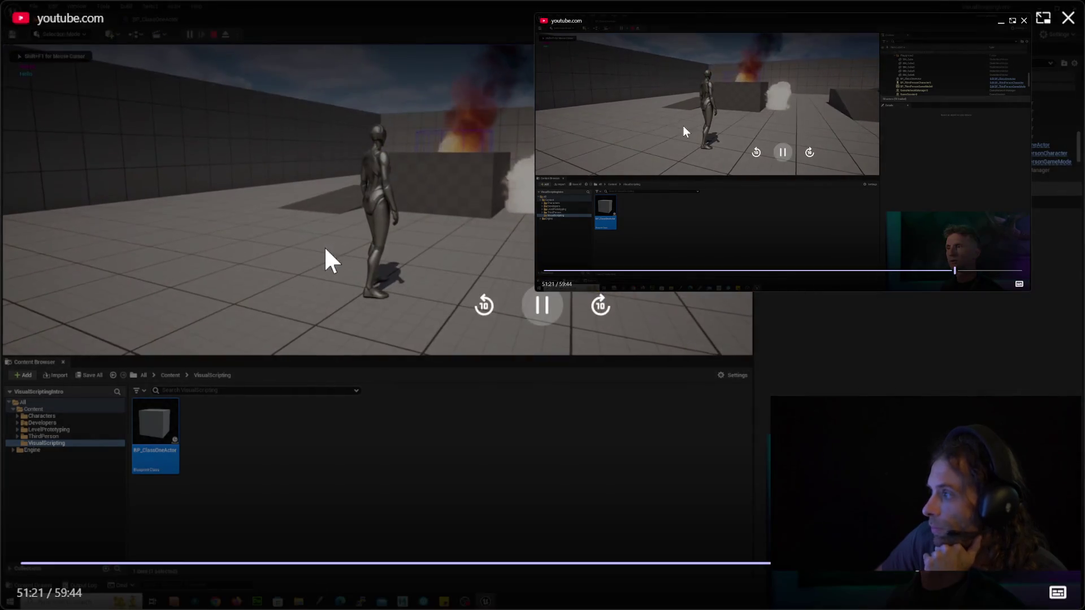
pyautogui.click(484, 331)
pyautogui.click(484, 331)
pyautogui.click(487, 327)
pyautogui.click(487, 326)
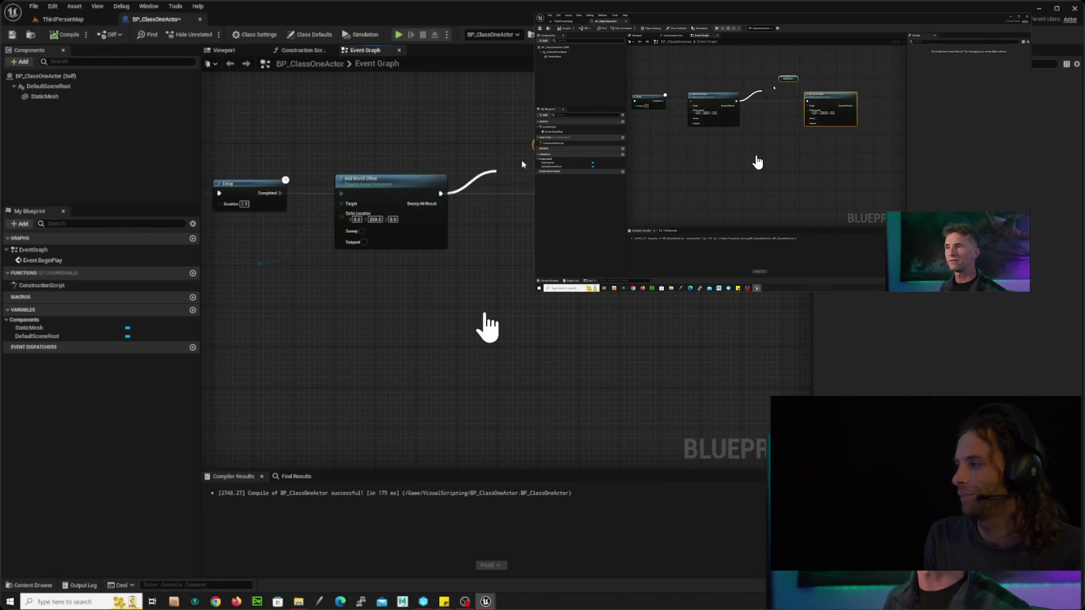
pyautogui.moveTo(486, 325)
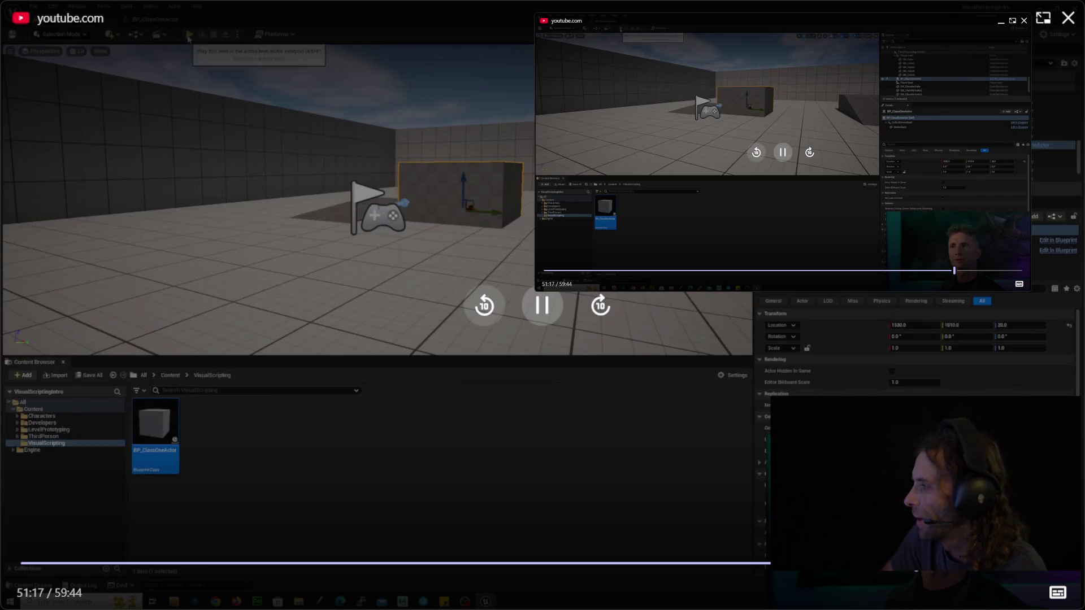
pyautogui.doubleClick(485, 312)
pyautogui.click(484, 313)
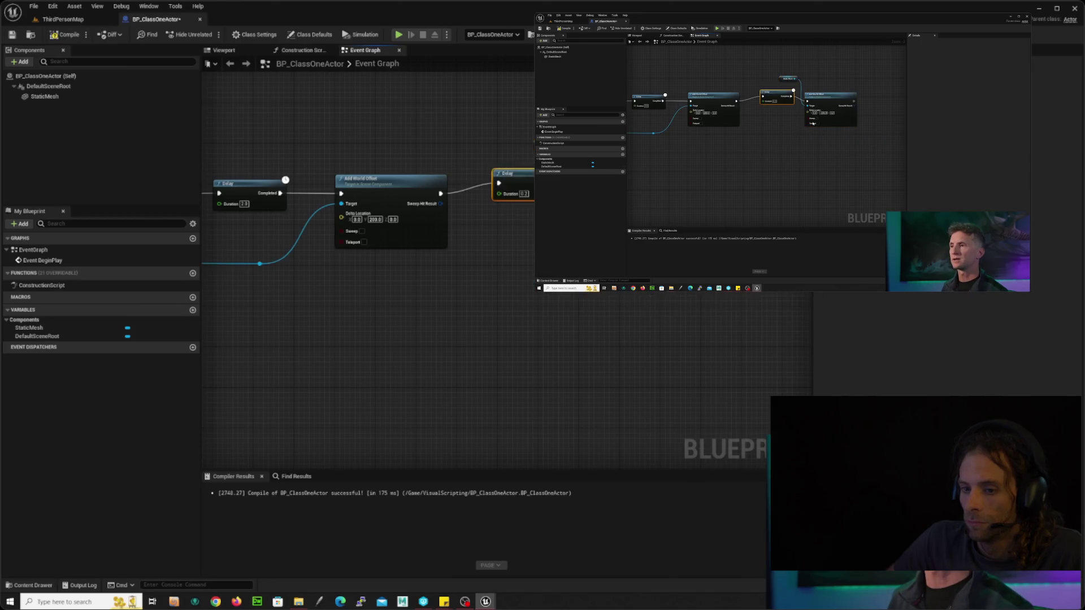
# Set the second Delay node's Duration to 1.0.
pyautogui.moveTo(492, 183); pyautogui.dragTo(501, 184)
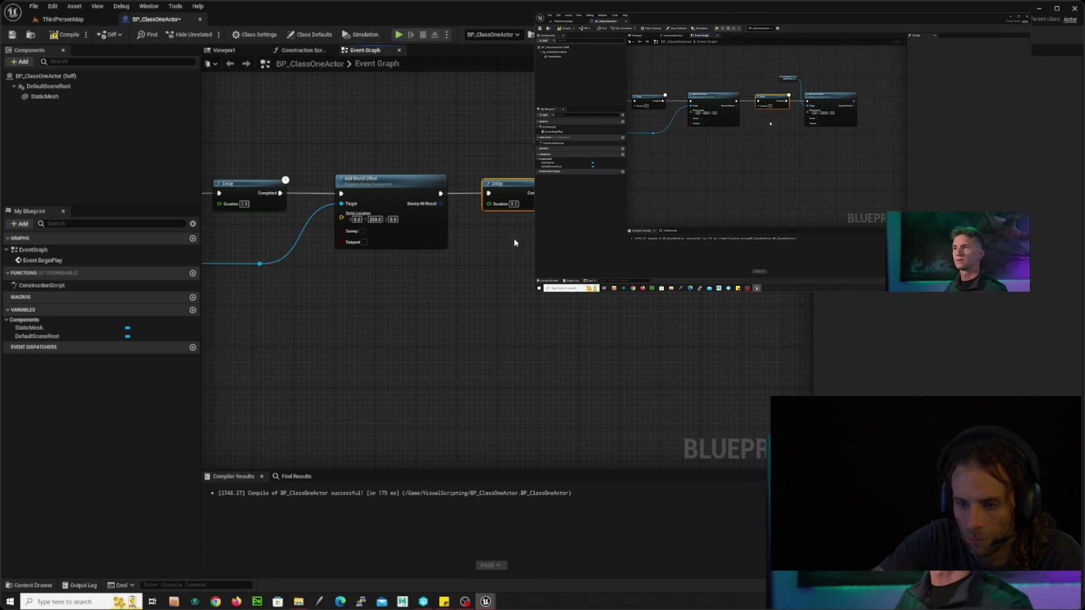
pyautogui.click(513, 203)
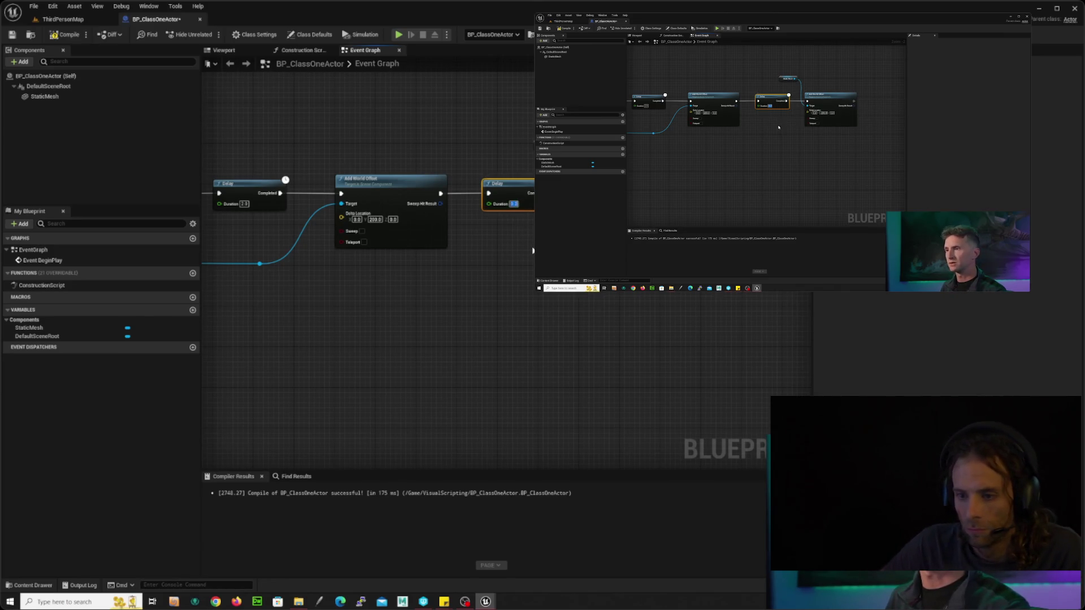
pyautogui.write('1')
pyautogui.press('Return')
pyautogui.click(517, 254)
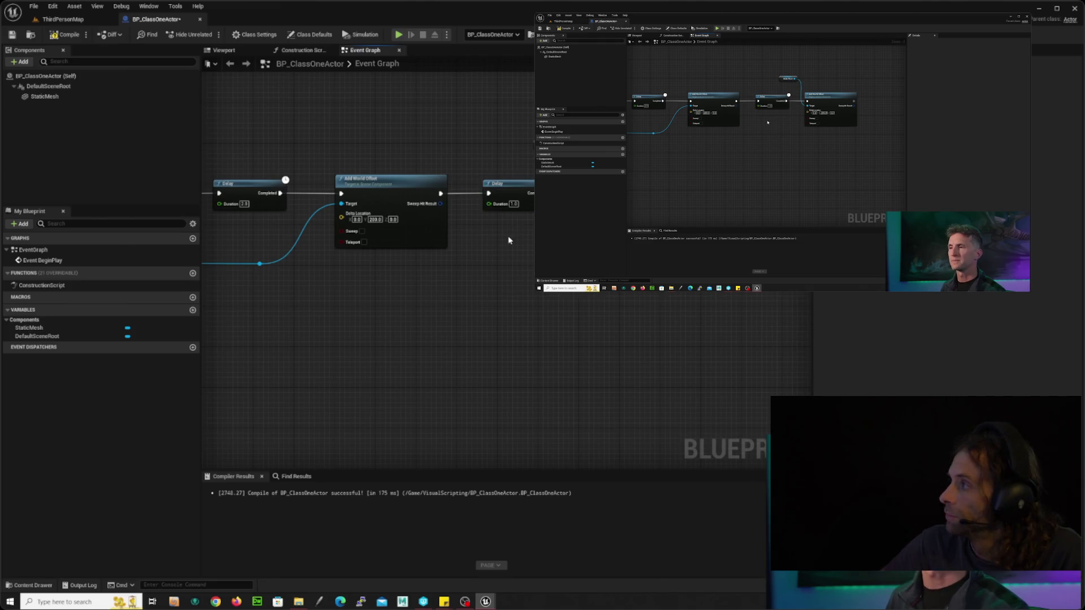
# Compile and save BP_ClassOneActor, then return to the ThirdPersonMap level.
pyautogui.scroll(2, 497, 240)
pyautogui.moveTo(364, 114); pyautogui.dragTo(317, 278)
pyautogui.click(486, 192)
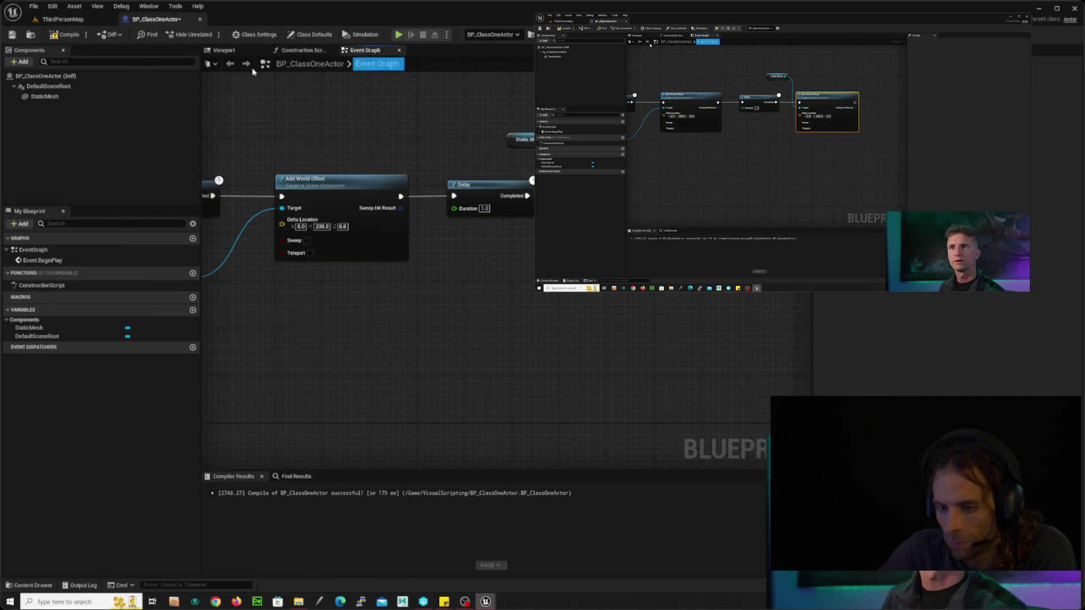
pyautogui.click(65, 34)
pyautogui.click(12, 34)
pyautogui.click(63, 18)
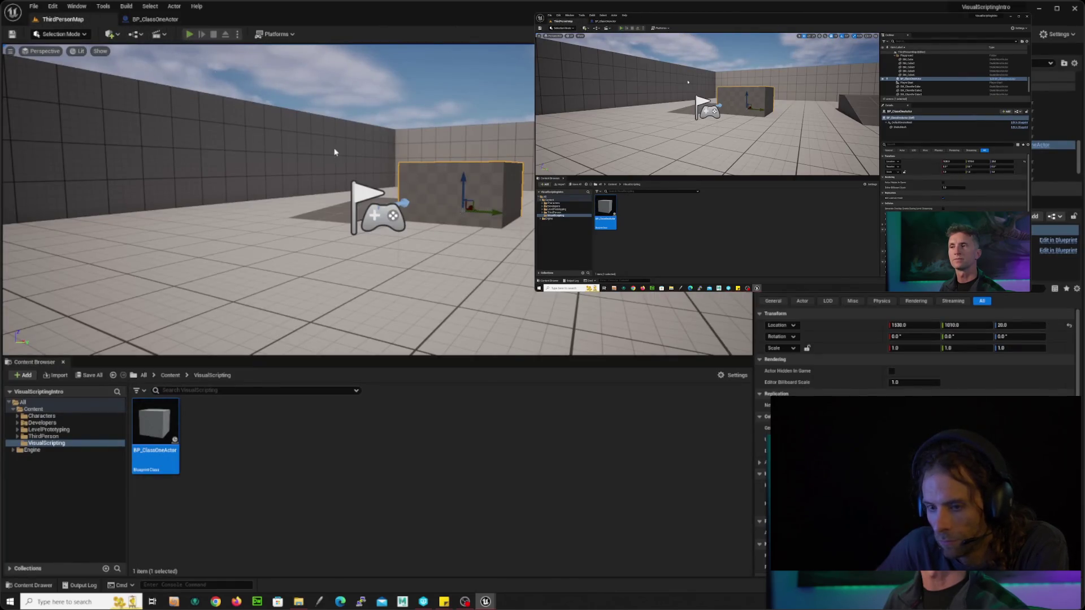
# Play-test with Alt+P alongside the tutorial, then pan to the Delay and Add World Offset nodes.
pyautogui.hotkey('alt', 'p')
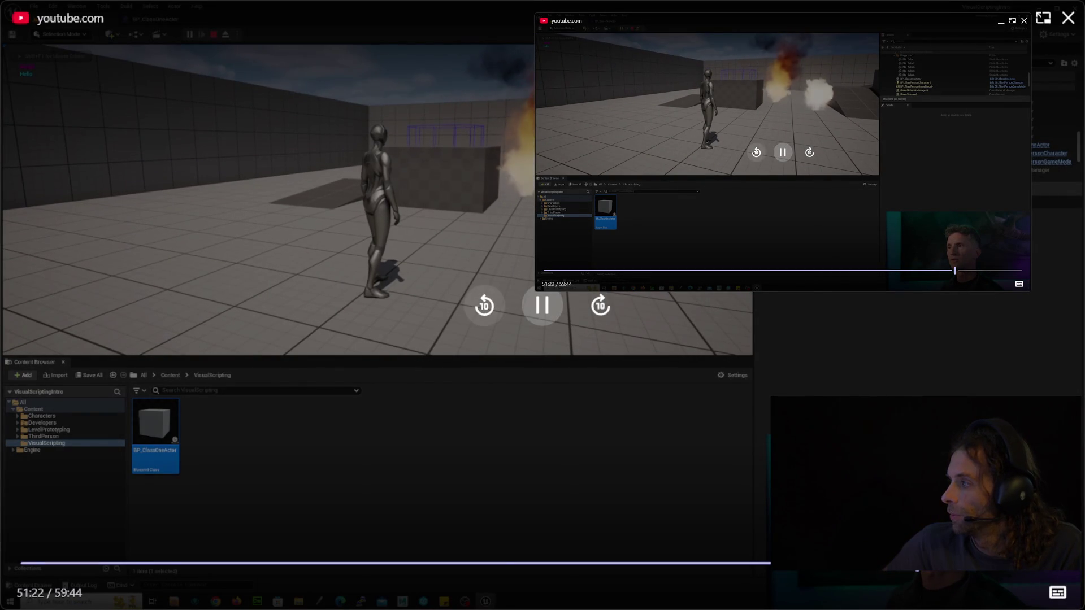
pyautogui.click(484, 305)
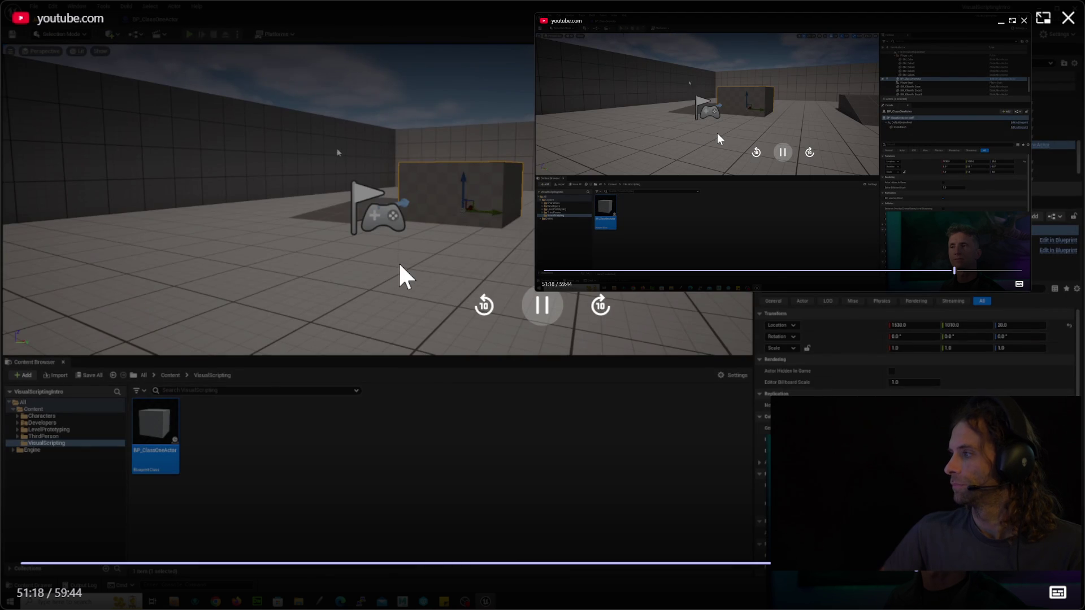
pyautogui.click(531, 308)
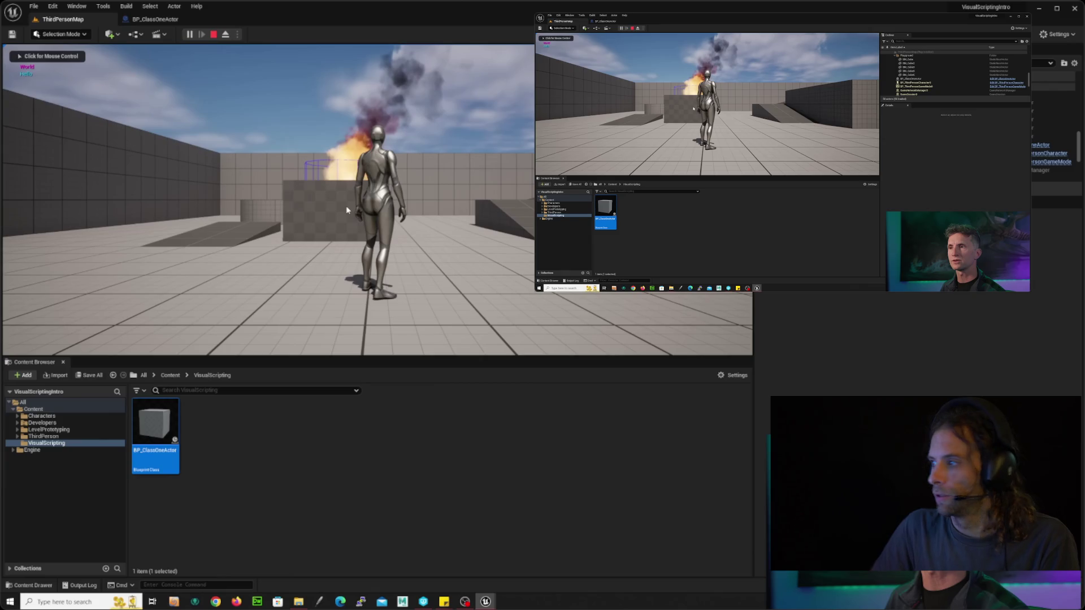
pyautogui.press('space')
pyautogui.click(543, 330)
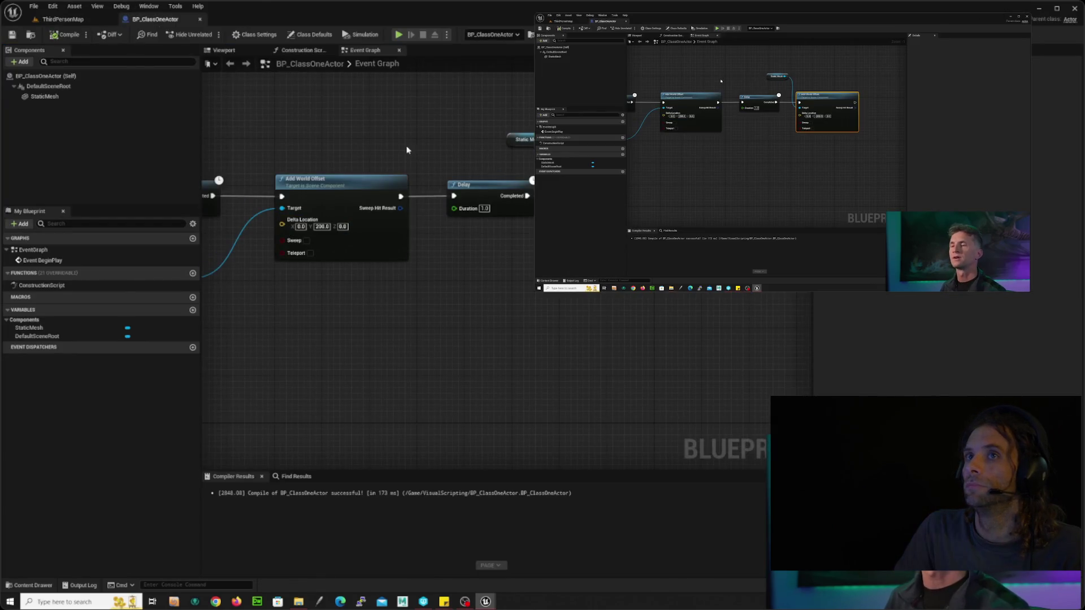
pyautogui.moveTo(407, 150)
pyautogui.mouseDown()
pyautogui.moveTo(439, 133)
pyautogui.moveTo(498, 140)
pyautogui.mouseUp()
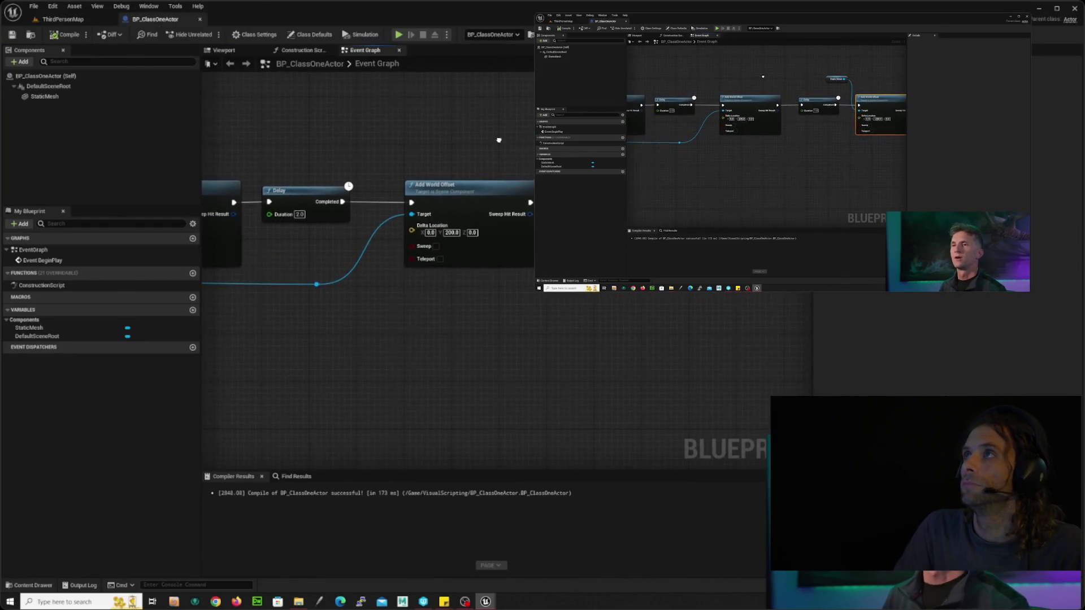
# Select the StaticMesh cube and raise it to 110 units.
pyautogui.click(46, 96)
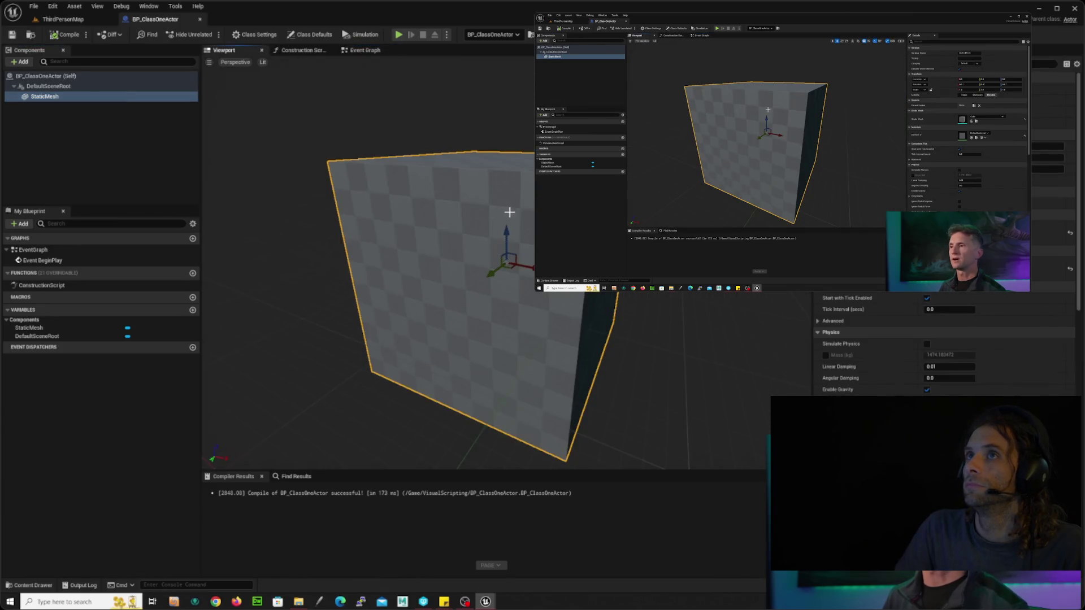
pyautogui.moveTo(504, 232); pyautogui.dragTo(525, 159)
pyautogui.moveTo(305, 249); pyautogui.dragTo(396, 248)
pyautogui.moveTo(506, 156); pyautogui.dragTo(513, 145)
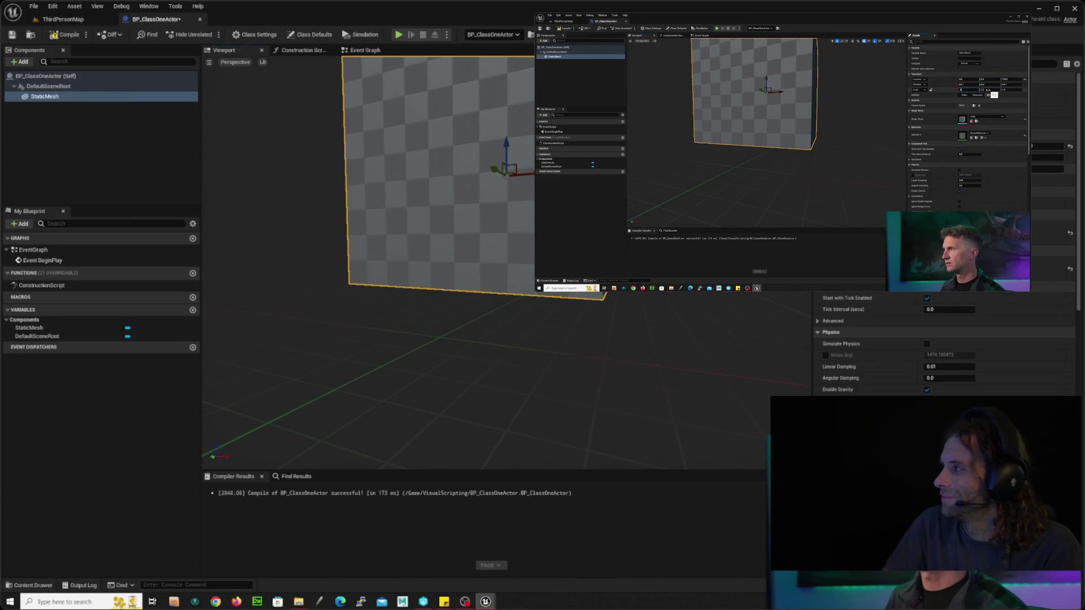
# Set the cube's Z scale to 0.5.
pyautogui.press('Tab')
pyautogui.press('Tab')
pyautogui.write('0.5')
pyautogui.press('Return')
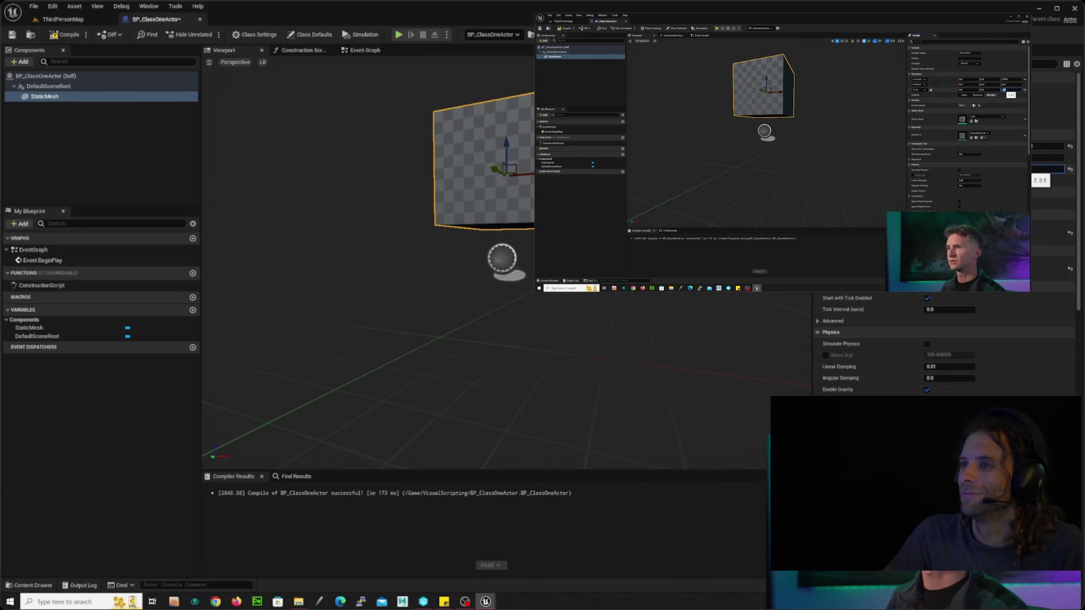
pyautogui.moveTo(310, 226)
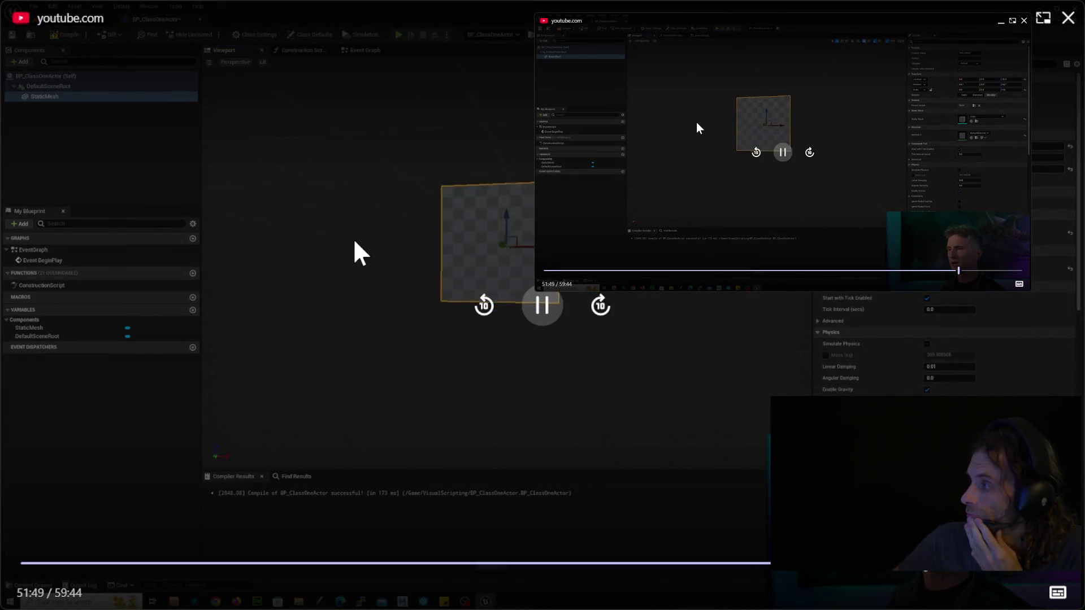
# Rewind the tutorial video to rewatch the component-adding step.
pyautogui.click(483, 308)
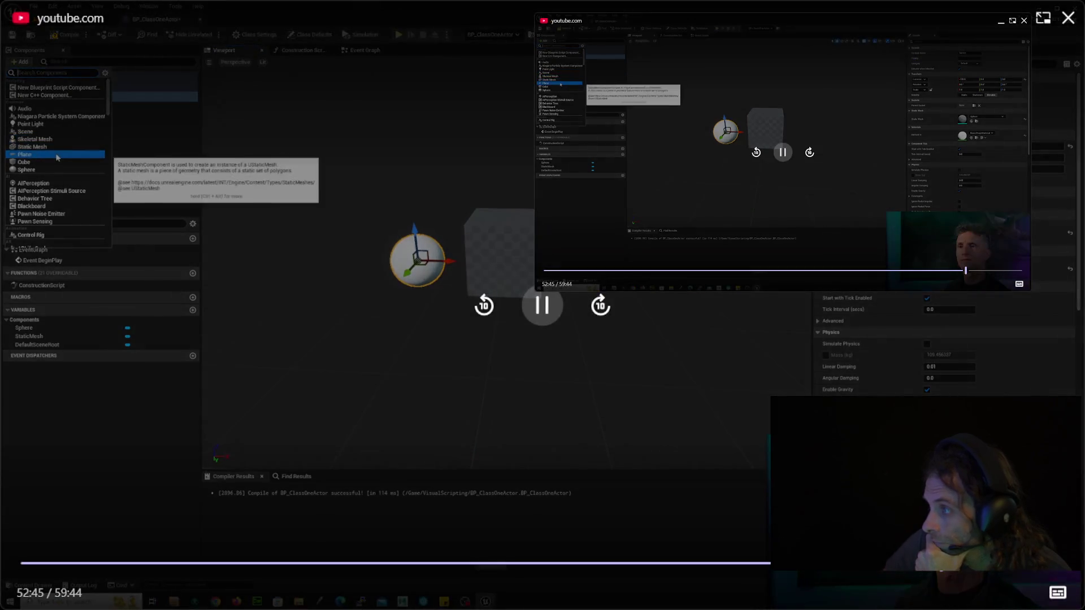
# Rewind the tutorial video 30 seconds in three ten-second jumps.
pyautogui.click(484, 308)
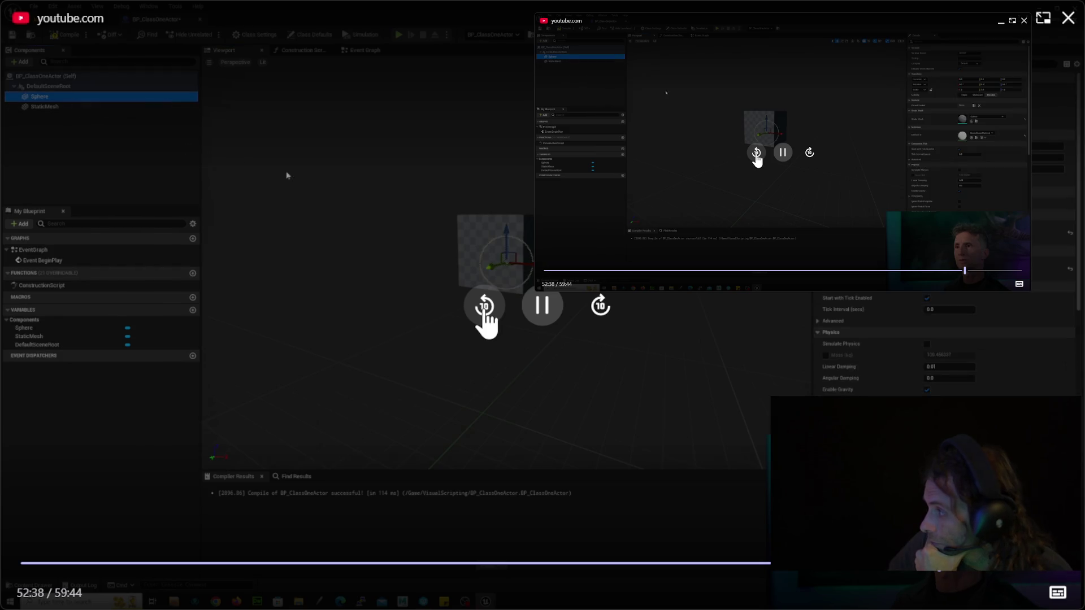
pyautogui.click(484, 308)
pyautogui.click(484, 308)
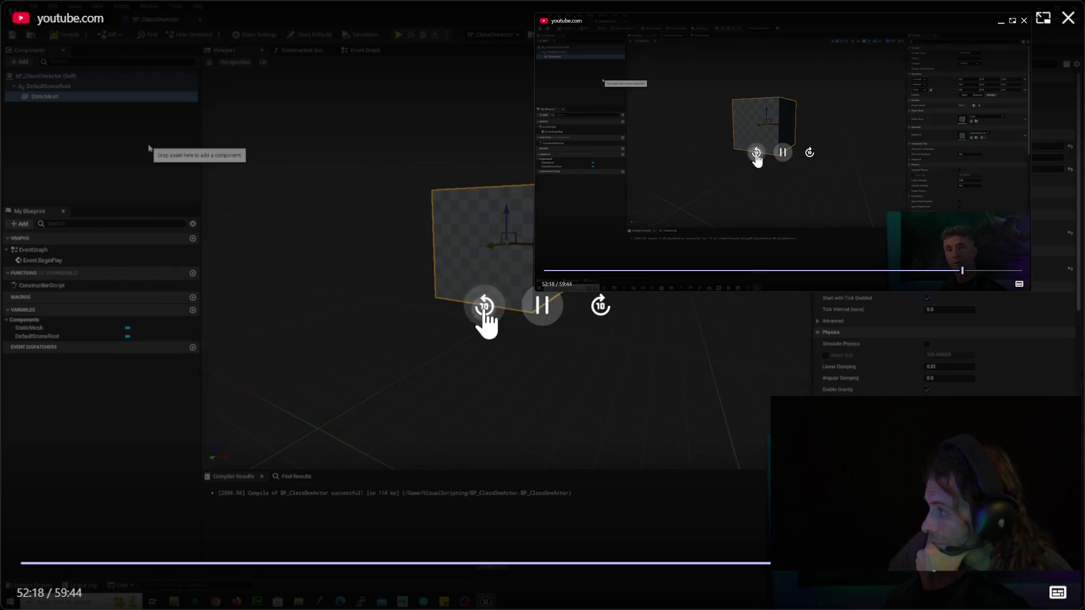
pyautogui.click(484, 308)
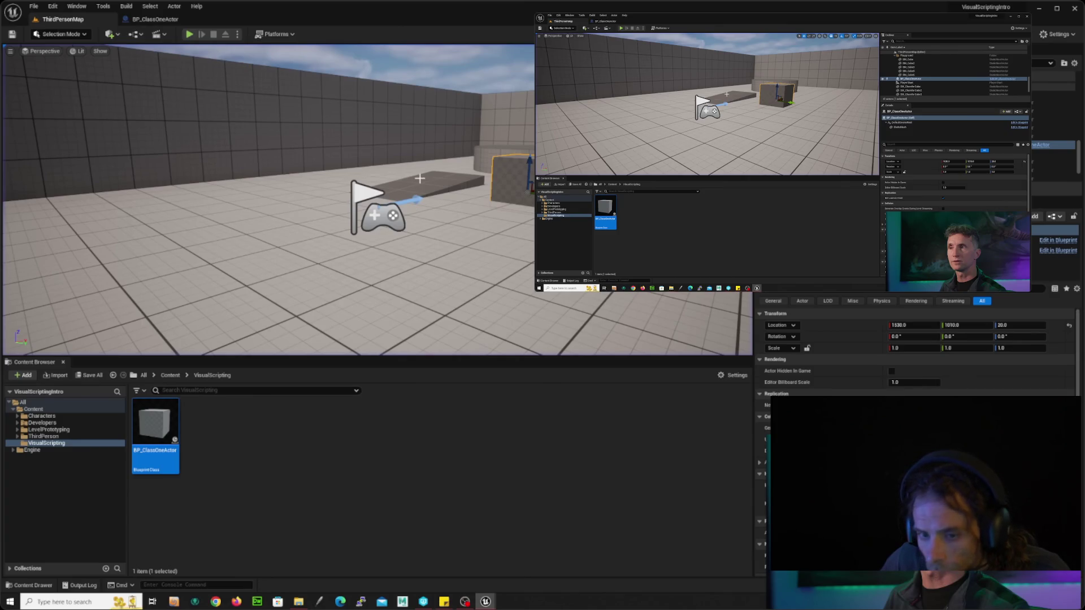
pyautogui.press('space')
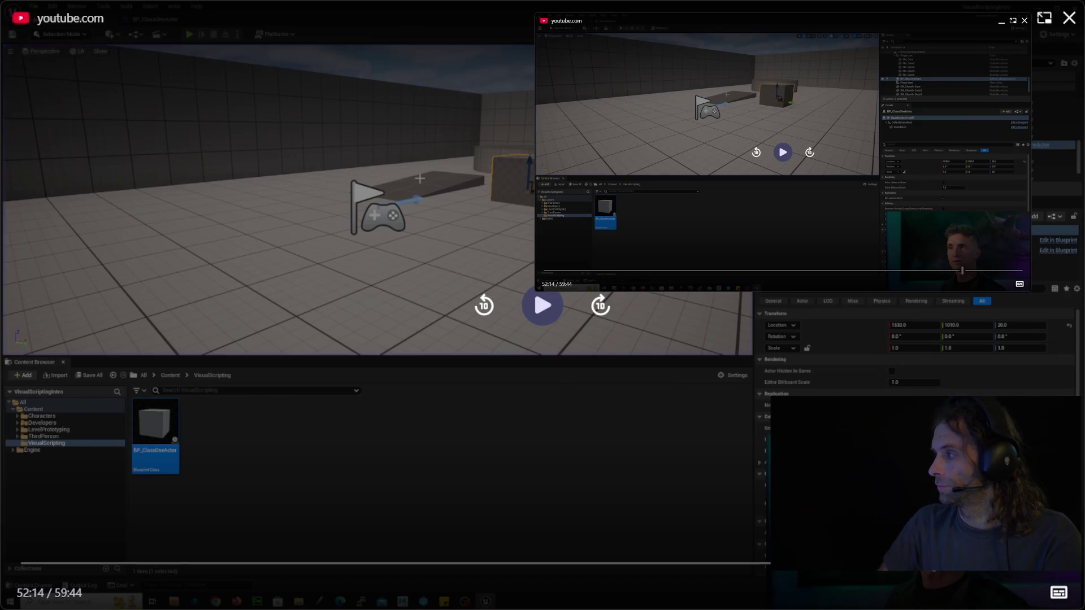
pyautogui.press('space')
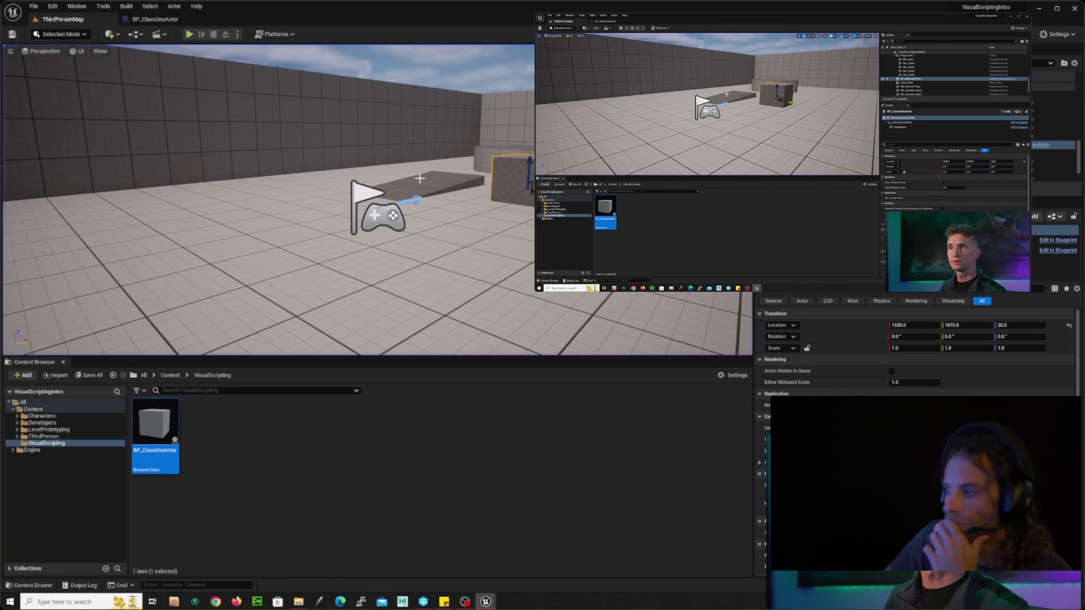
pyautogui.press('space')
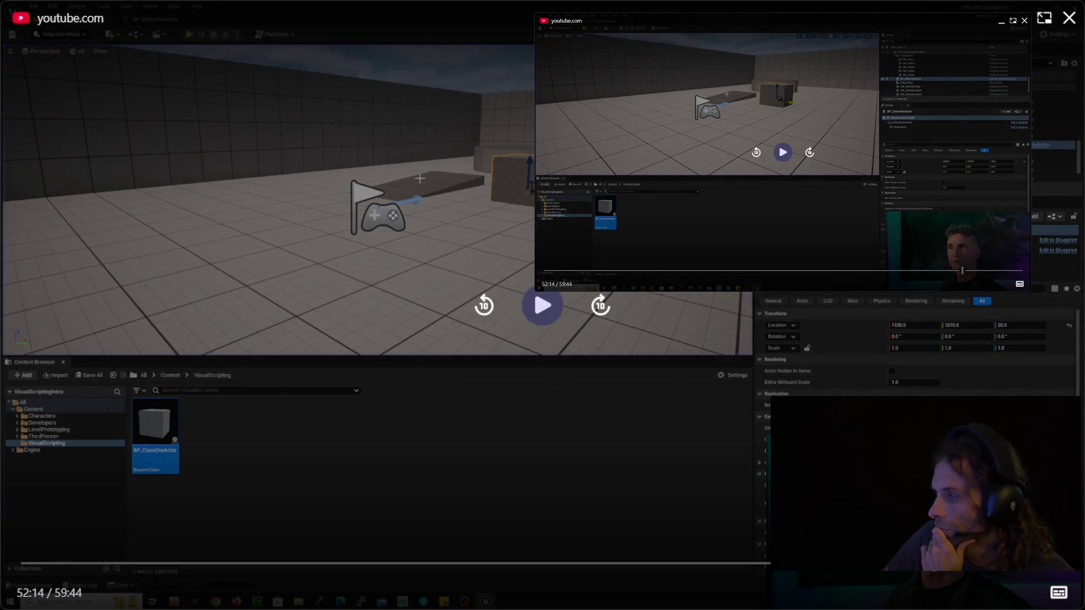
pyautogui.press('space')
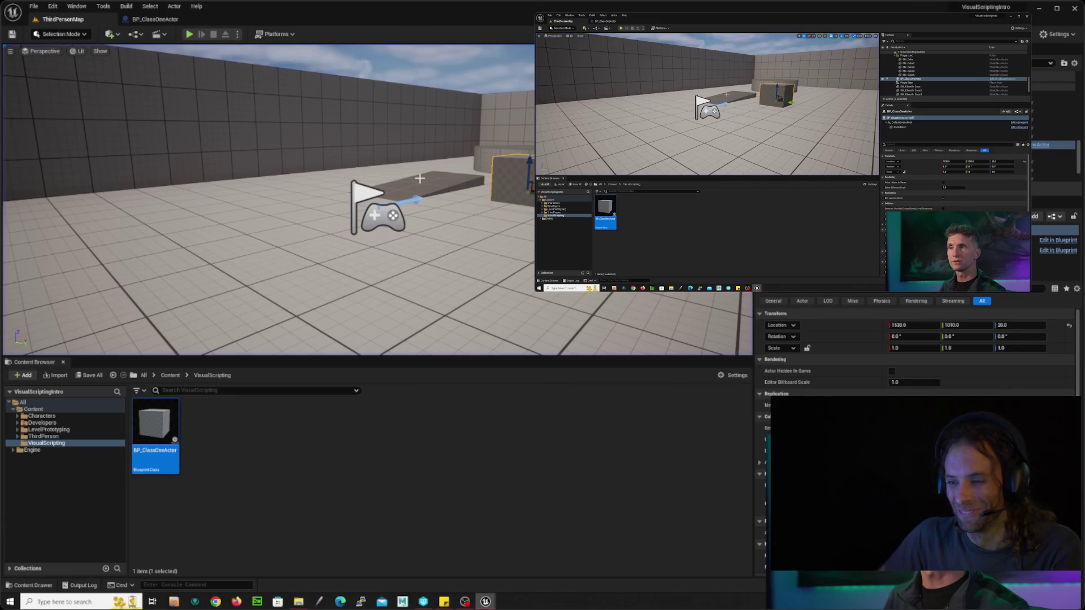
pyautogui.press('space')
# Resume the tutorial, then rewind it twenty seconds to 52:37.
pyautogui.click(556, 309)
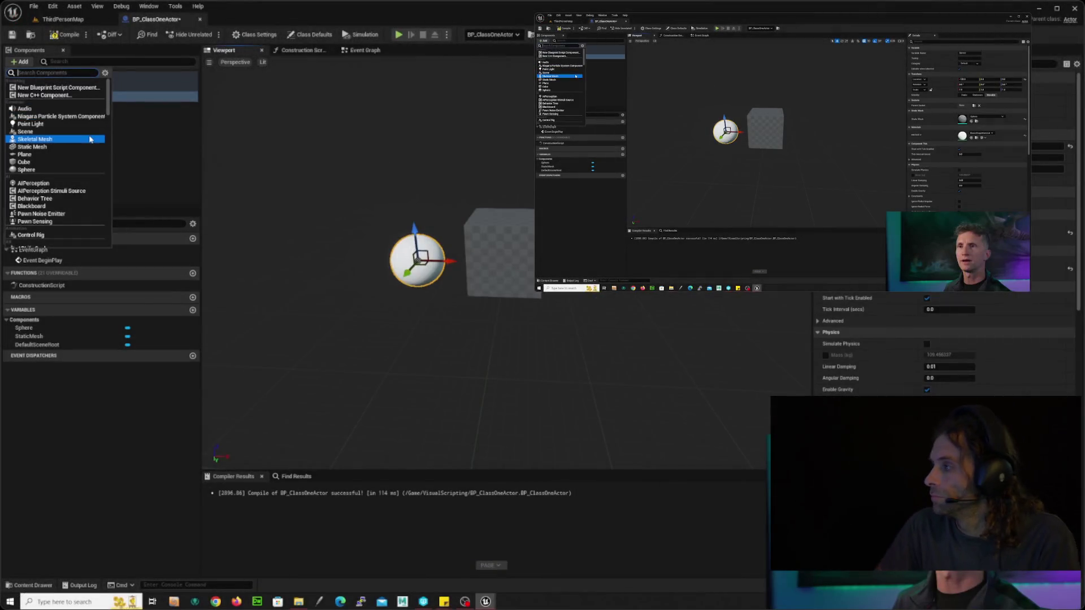
pyautogui.moveTo(76, 107)
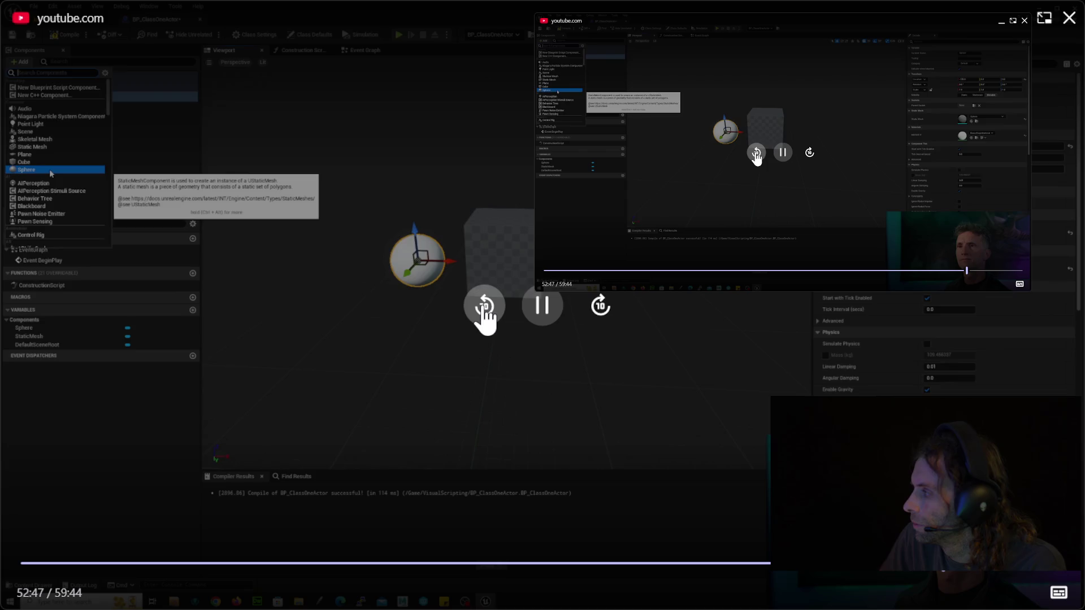
pyautogui.click(484, 316)
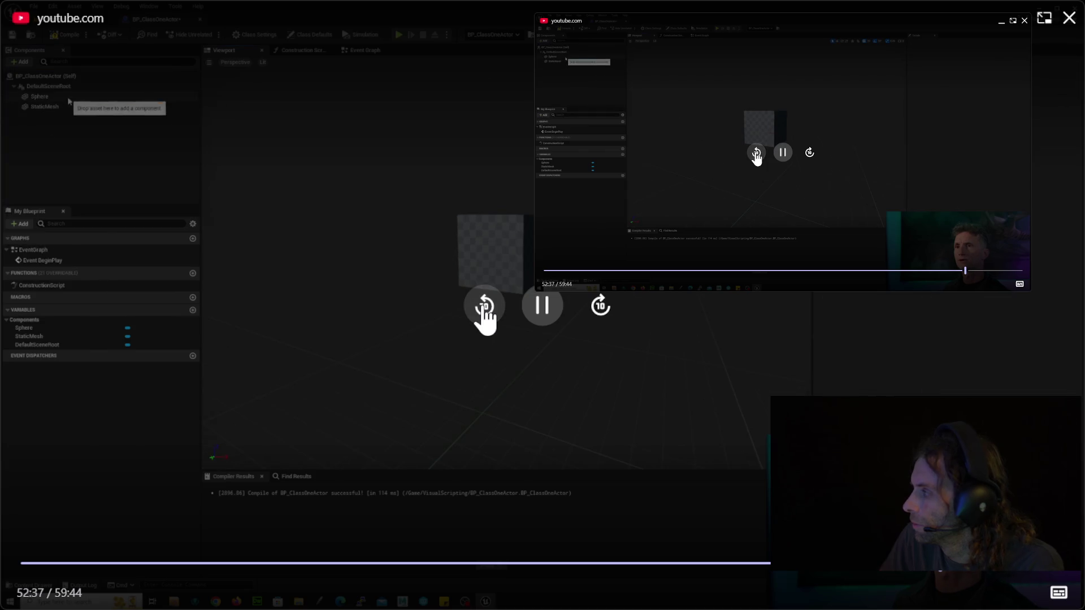
pyautogui.click(484, 316)
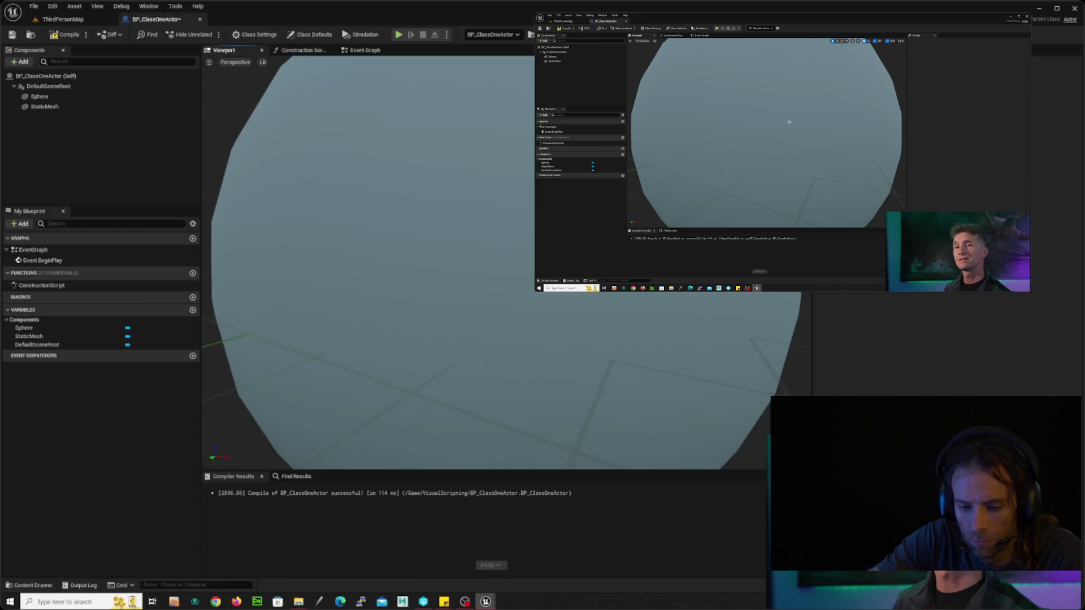
# Slide the Sphere left along X, then add a default-named Cone under it and select it.
pyautogui.click(70, 98)
pyautogui.moveTo(531, 264); pyautogui.dragTo(482, 260)
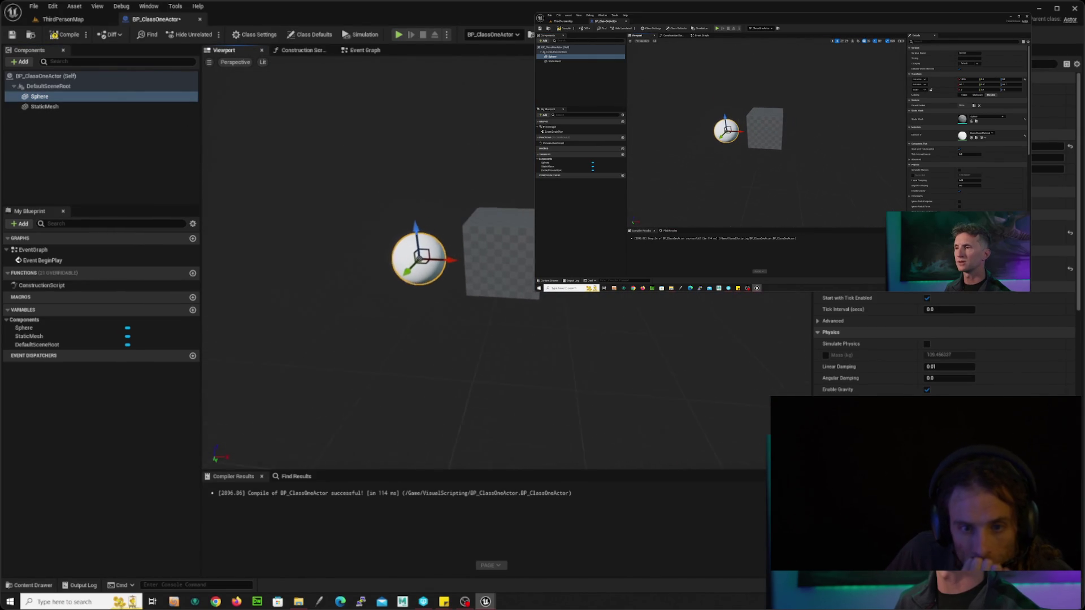
pyautogui.click(20, 61)
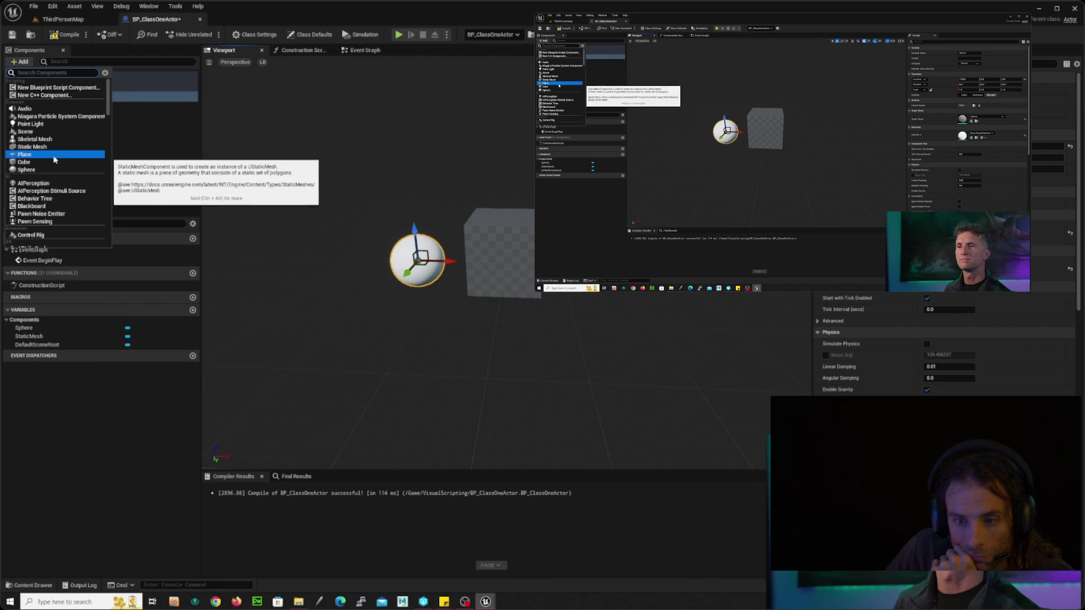
pyautogui.scroll(-5, 109, 128)
pyautogui.scroll(-4, 107, 129)
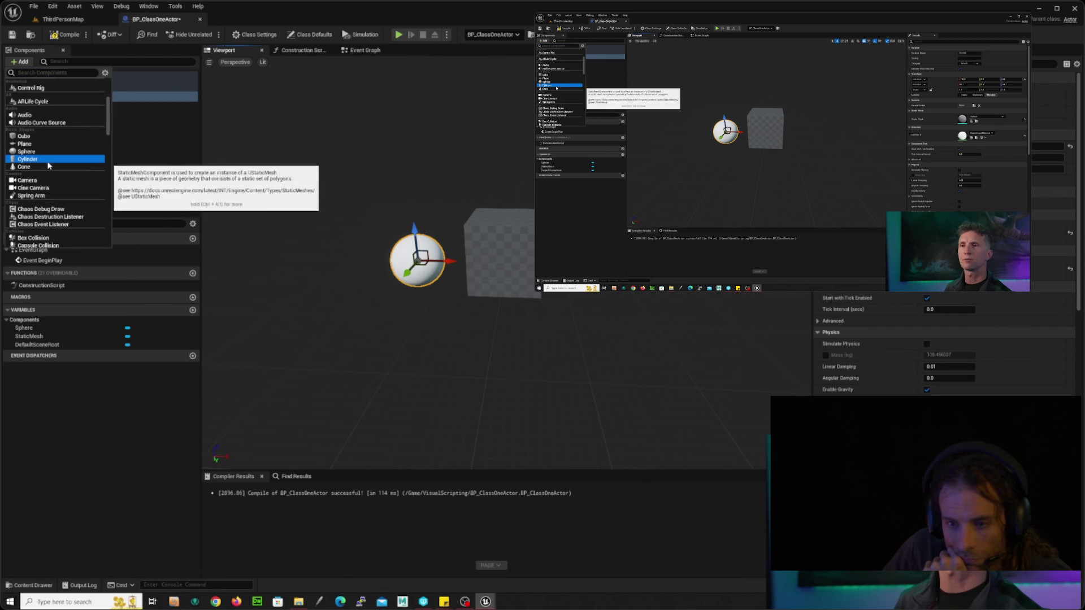
pyautogui.click(103, 166)
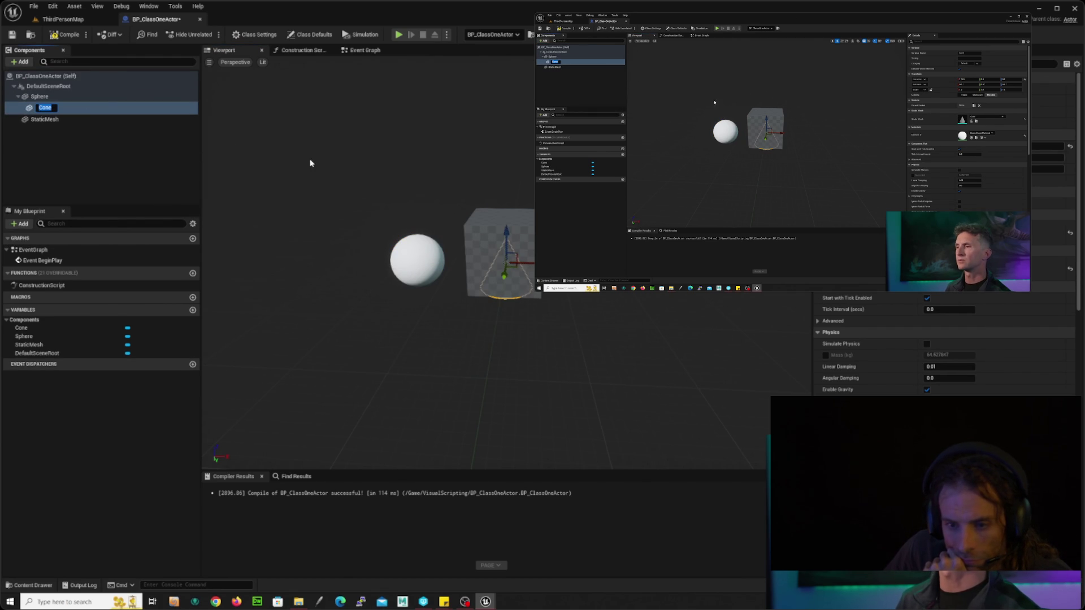
pyautogui.click(290, 213)
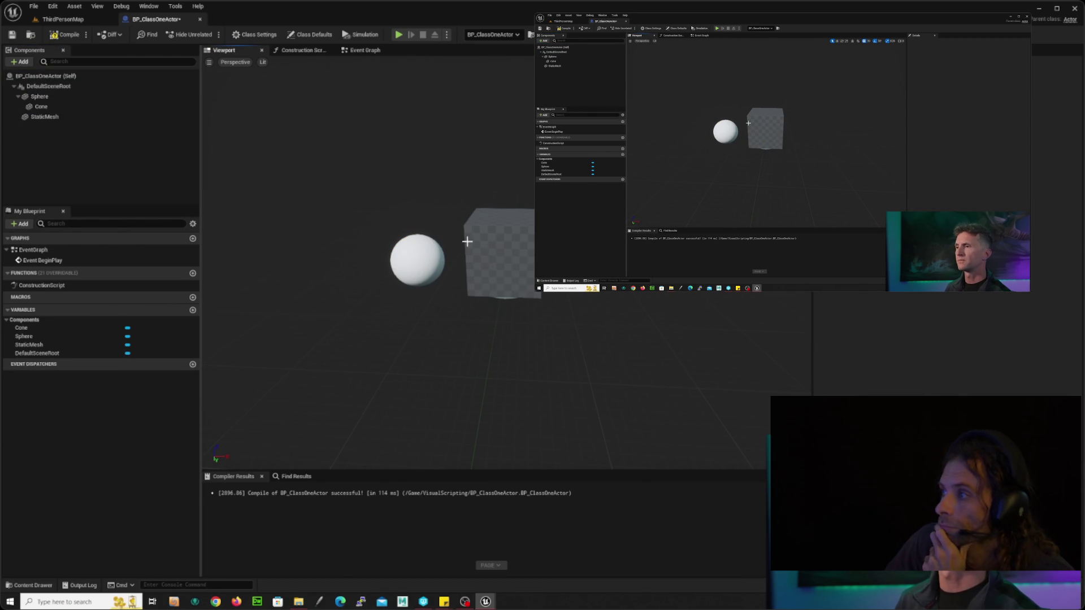
pyautogui.click(39, 106)
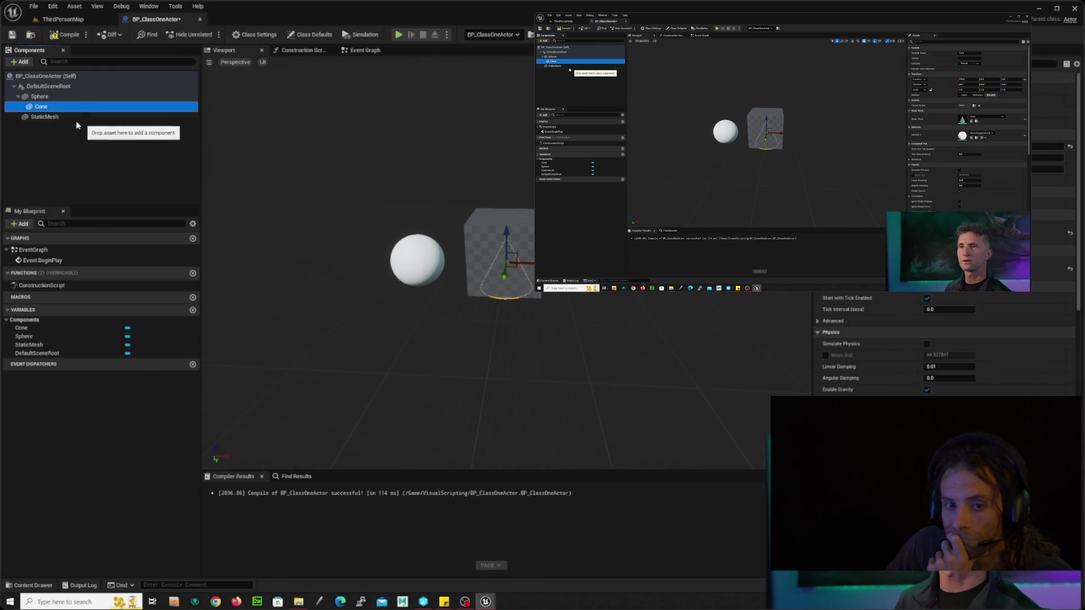